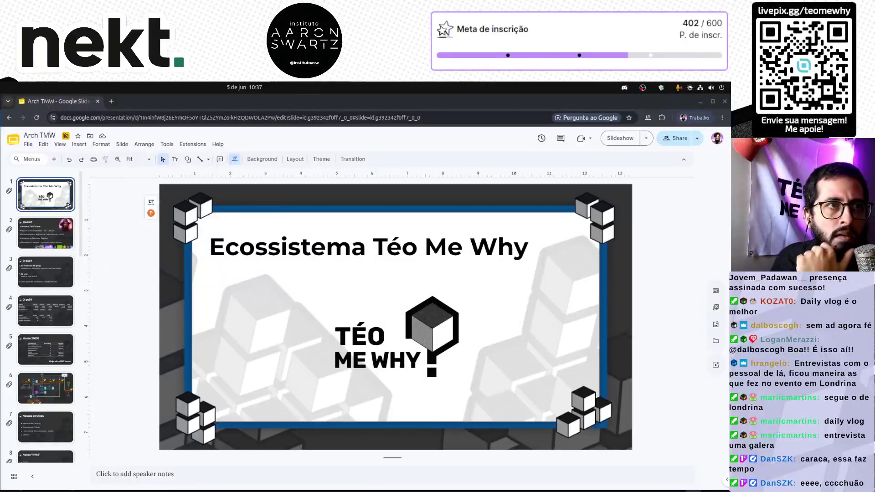
# Step: Browse through the deck from the Quem? slide to the architecture diagram slide
pyautogui.click(60, 244)
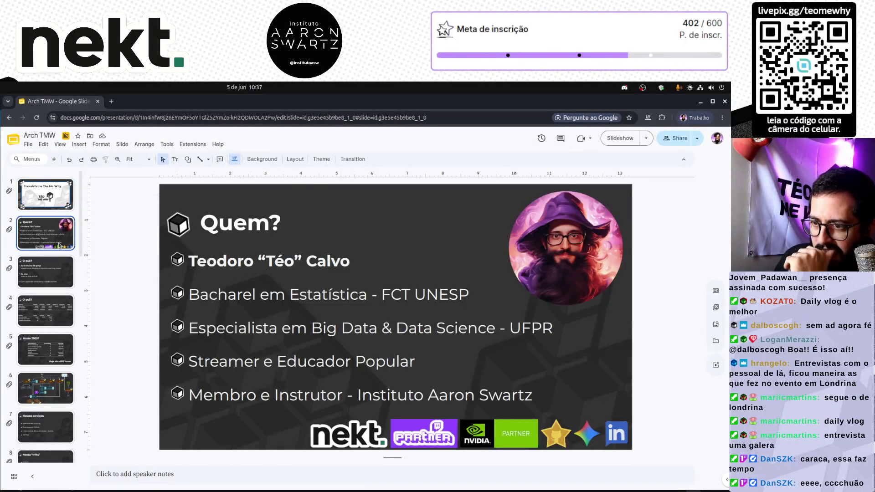
pyautogui.press('Down')
pyautogui.press('Down')
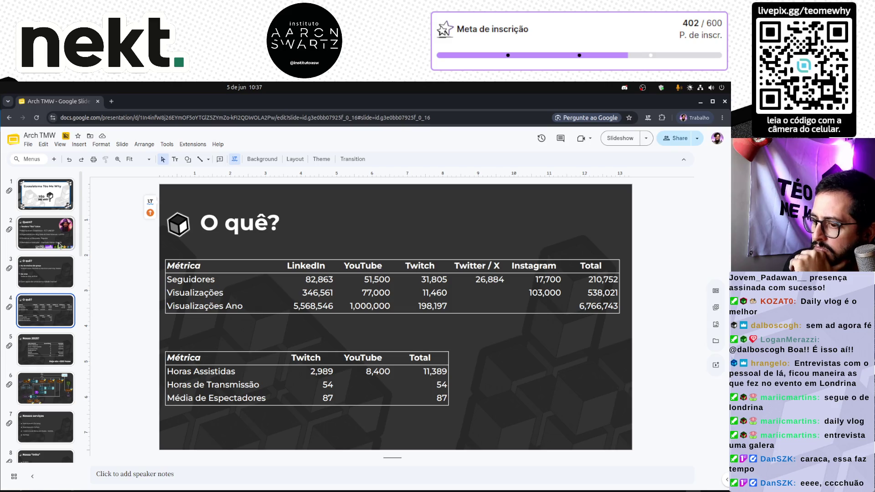
pyautogui.press('Down')
pyautogui.press('Down')
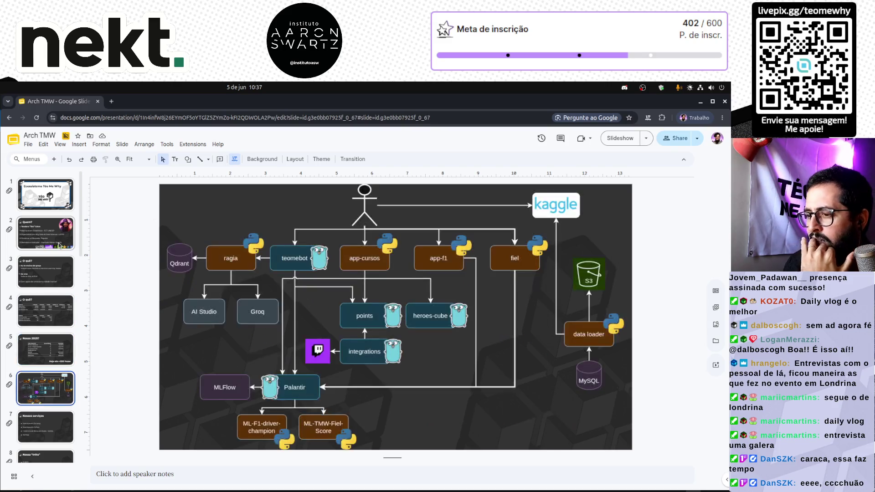
pyautogui.press('Down')
pyautogui.press('Up')
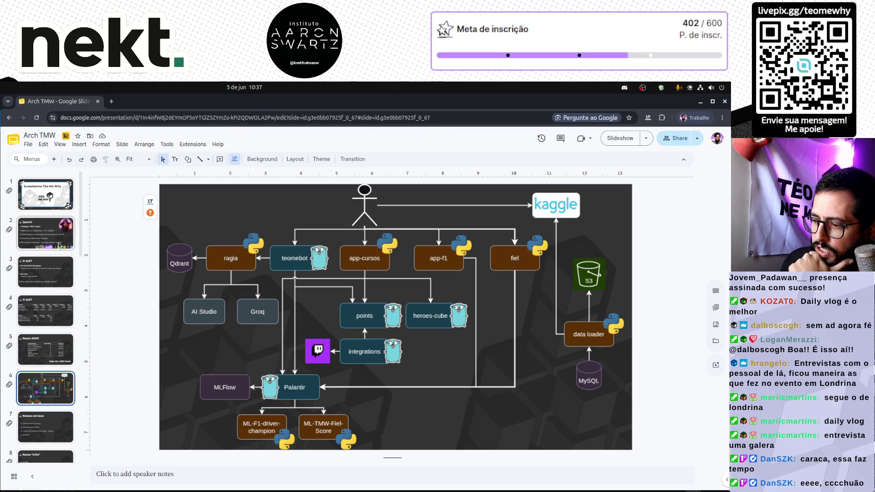
pyautogui.press('Down')
pyautogui.press('Down')
pyautogui.press('Down')
pyautogui.press('Up')
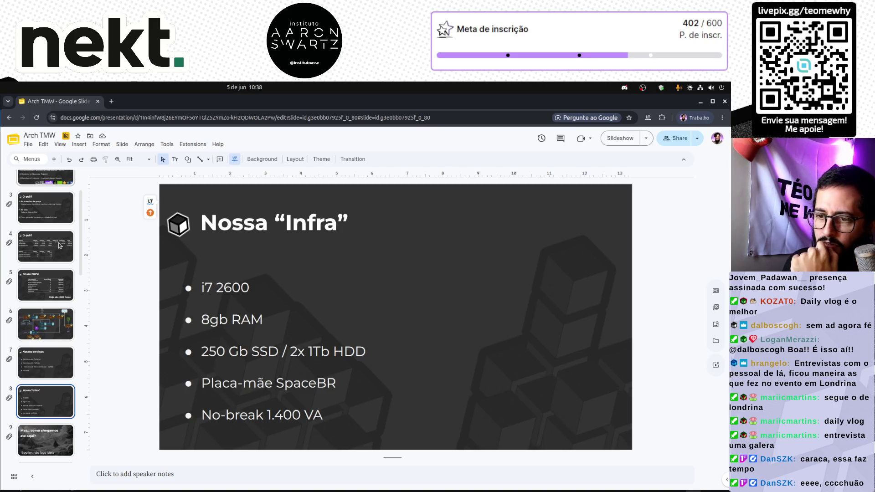
pyautogui.press('Down')
pyautogui.press('Down')
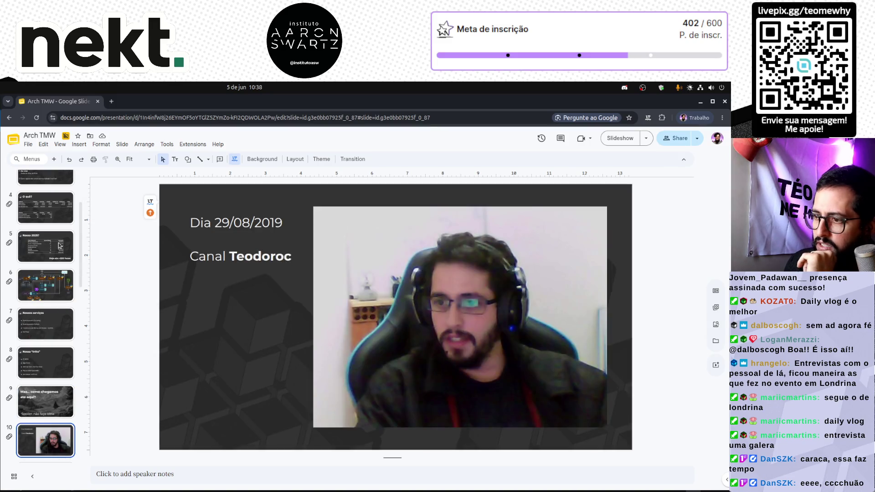
pyautogui.press('Up')
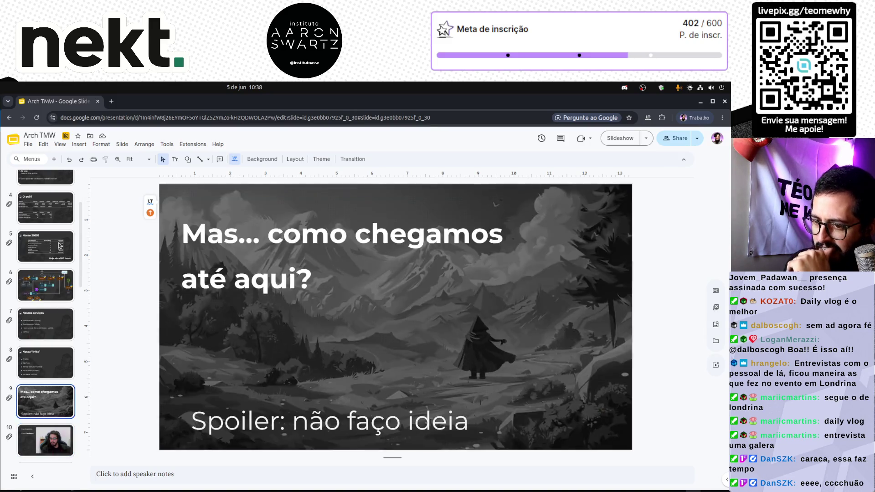
pyautogui.press('Down')
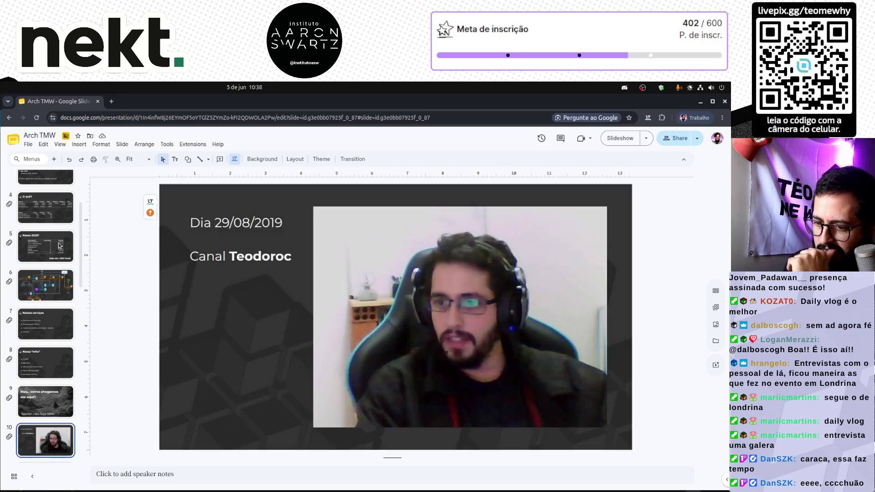
pyautogui.press('Down')
pyautogui.press('Down')
pyautogui.press('Up')
pyautogui.press('Up')
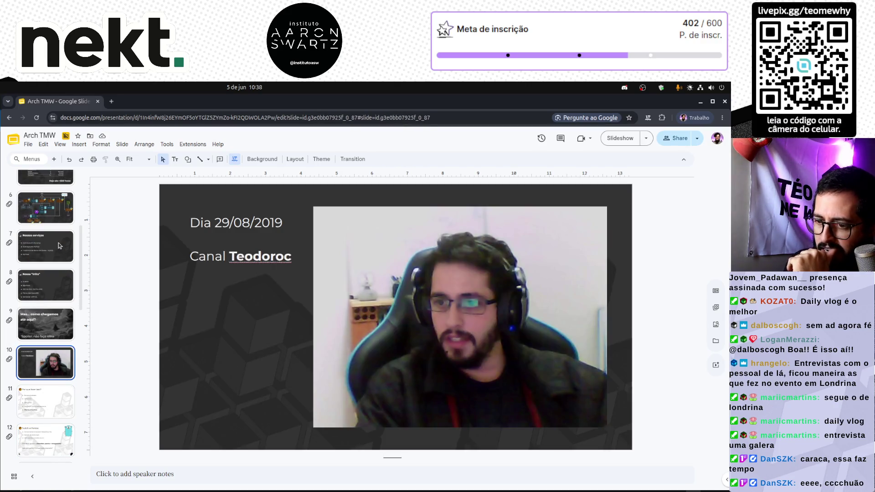
pyautogui.press('Up')
pyautogui.press('Up')
pyautogui.press('Up')
pyautogui.press('Up')
# Step: Copy the architecture diagram slide and paste the copy after slide 10, then review nearby slides
pyautogui.hotkey('ctrl', 'c')
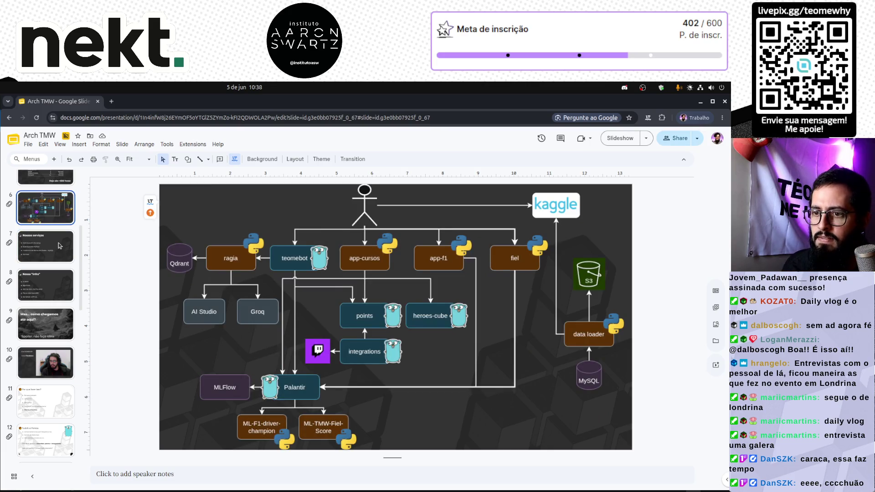
pyautogui.press('Down')
pyautogui.press('Down')
pyautogui.press('Down')
pyautogui.press('Down')
pyautogui.hotkey('ctrl', 'v')
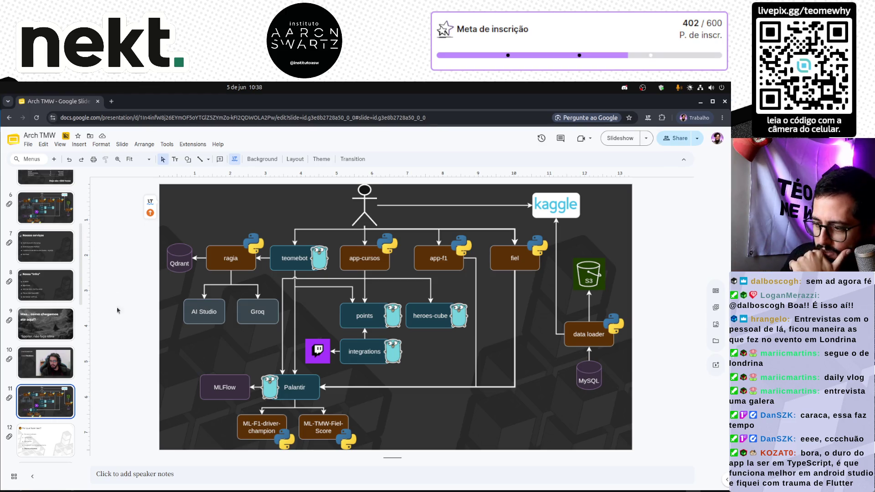
pyautogui.click(53, 432)
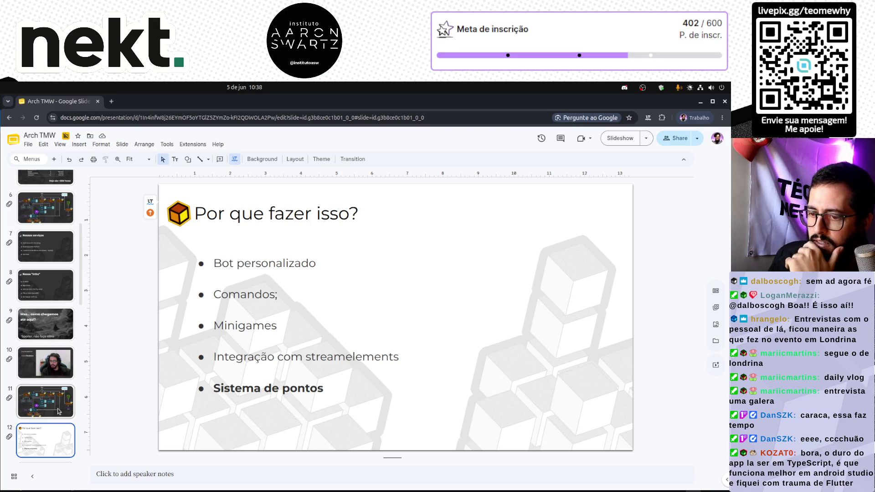
pyautogui.scroll(-1, 60, 411)
pyautogui.scroll(-2, 58, 411)
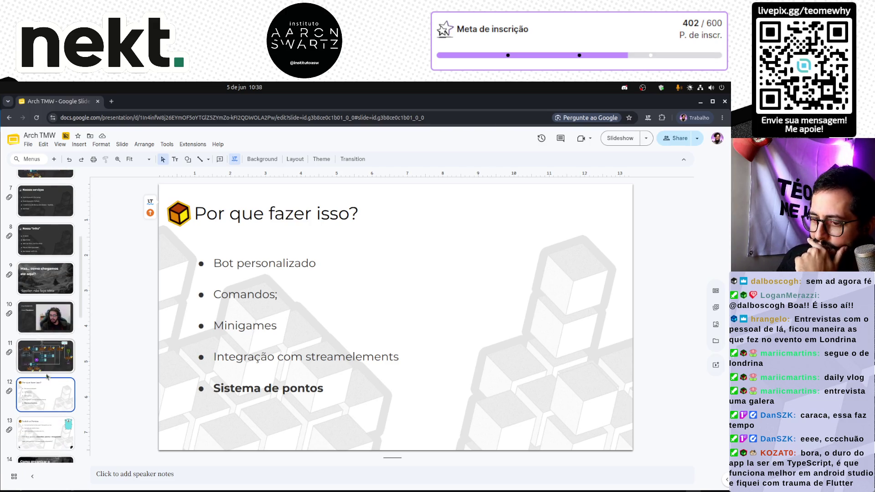
pyautogui.click(49, 439)
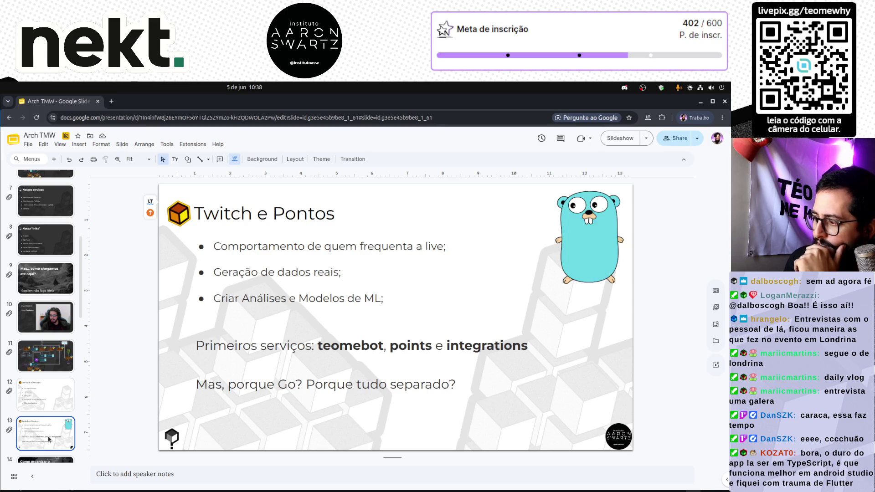
pyautogui.press('Up')
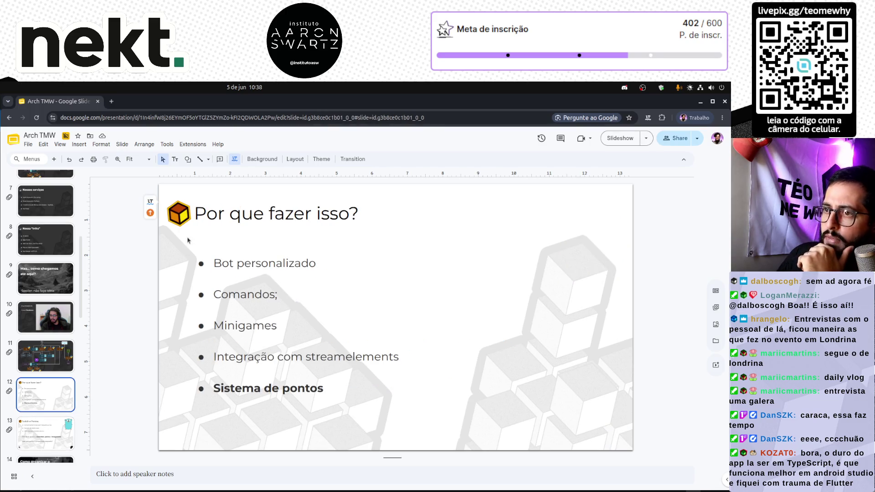
pyautogui.click(110, 101)
pyautogui.write('caipyra 2026')
# Step: Find the Python Brasil capybara logo in 'caipyra 2026' image results and copy it from its own tab
pyautogui.press('Return')
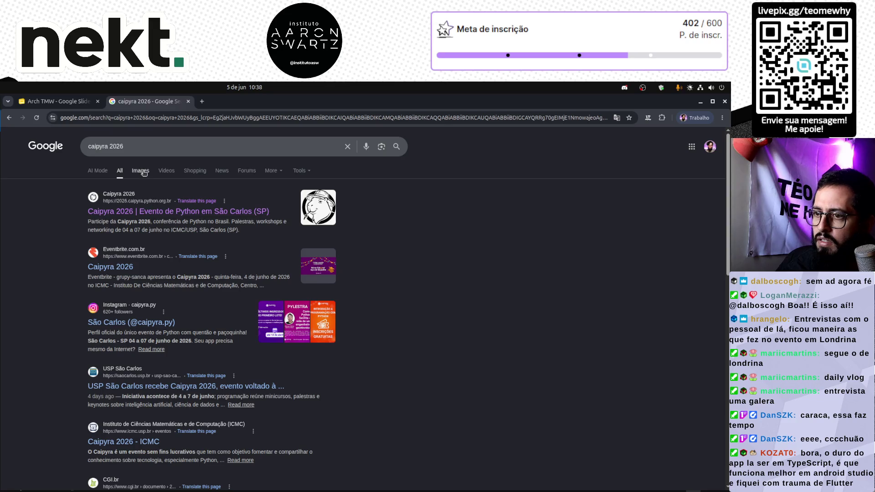
pyautogui.click(140, 171)
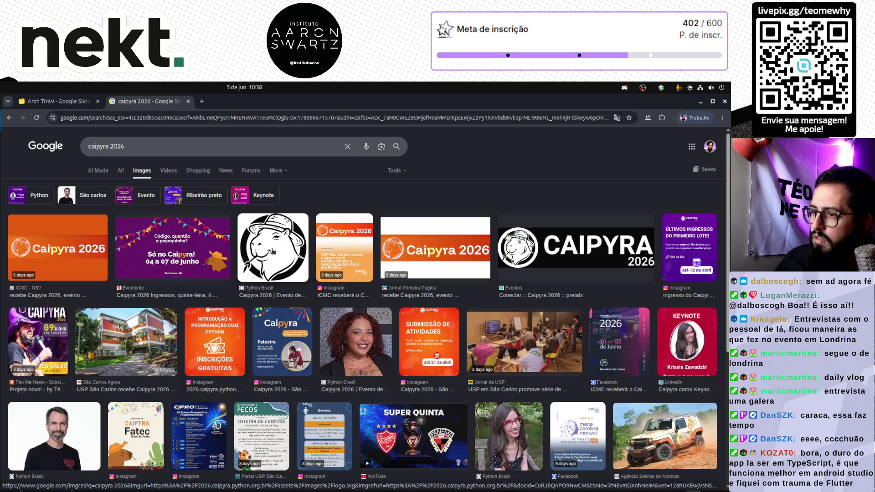
pyautogui.click(289, 263)
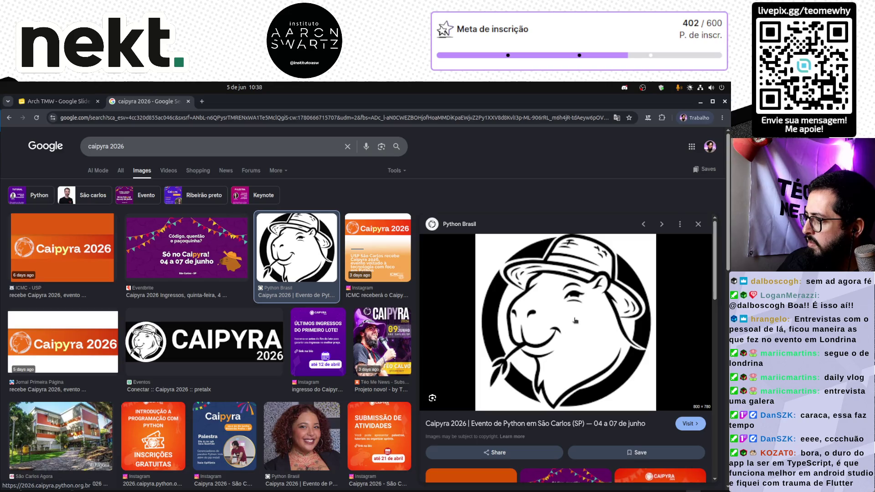
pyautogui.rightClick(554, 301)
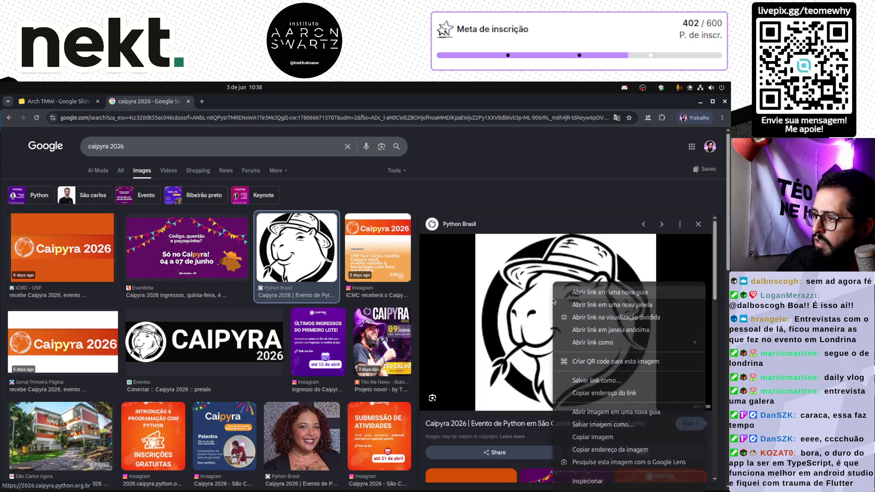
pyautogui.click(609, 412)
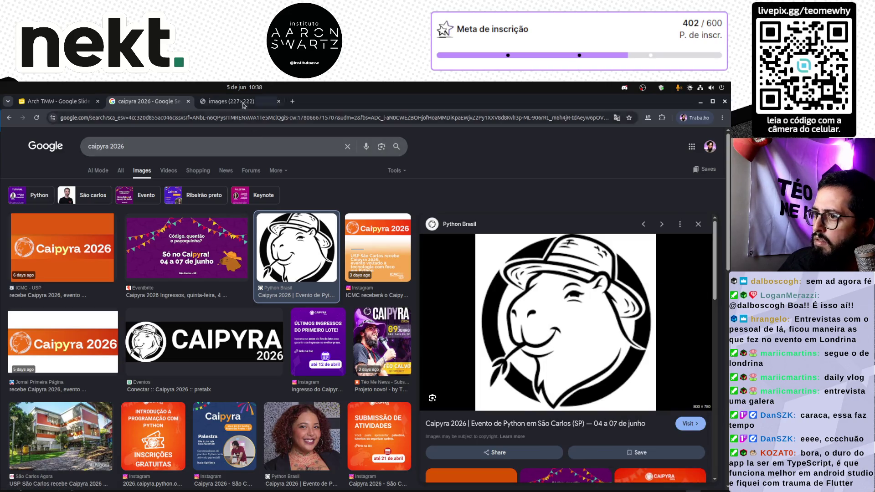
pyautogui.hotkey('ctrl', 'Tab')
pyautogui.rightClick(369, 320)
pyautogui.click(412, 355)
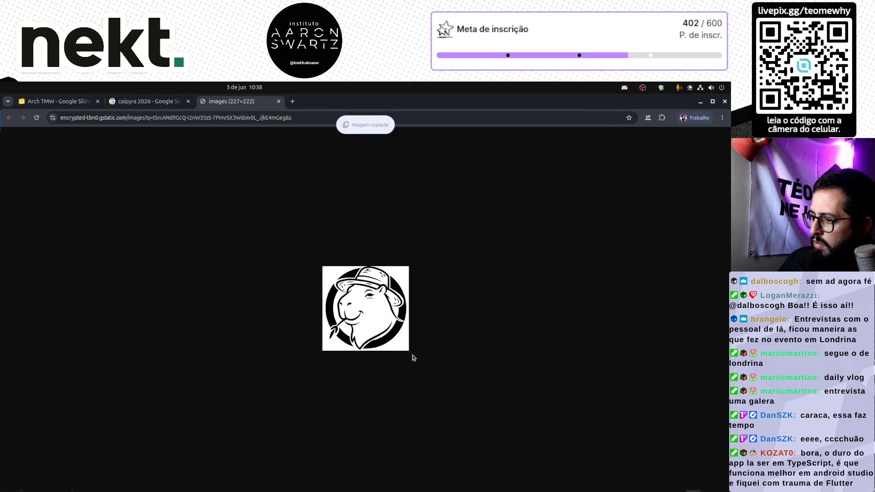
# Step: Launch Pinta from the application search
pyautogui.press('super')
pyautogui.write('pinta')
pyautogui.press('Return')
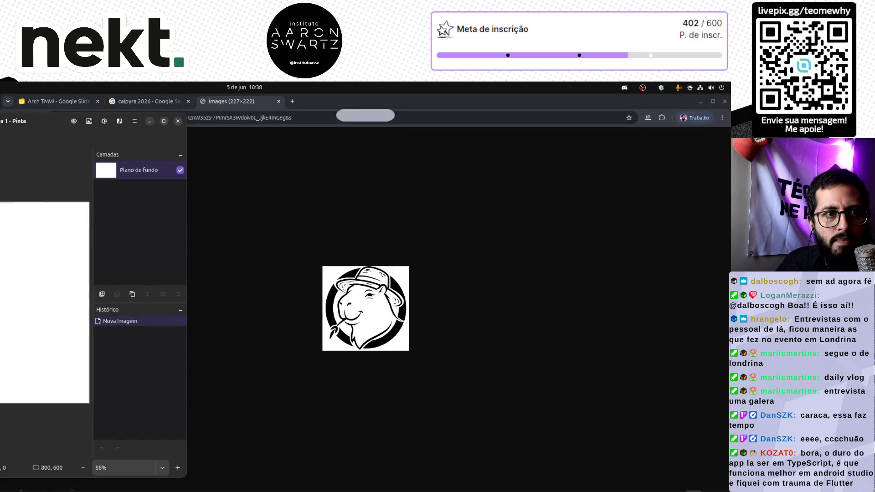
# Step: Paste the copied capybara logo into a new Pinta image and adjust the zoom
pyautogui.moveTo(157, 141); pyautogui.dragTo(411, 132)
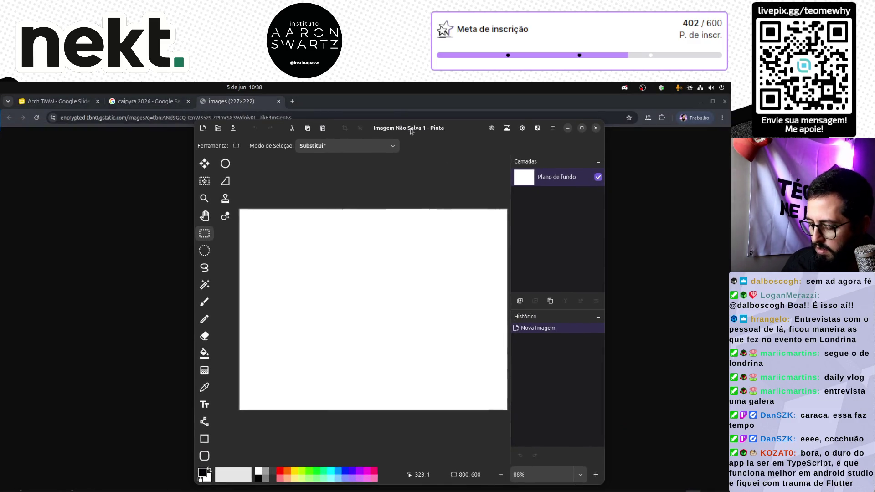
pyautogui.hotkey('ctrl', 'n')
pyautogui.press('Return')
pyautogui.hotkey('ctrl', 'v')
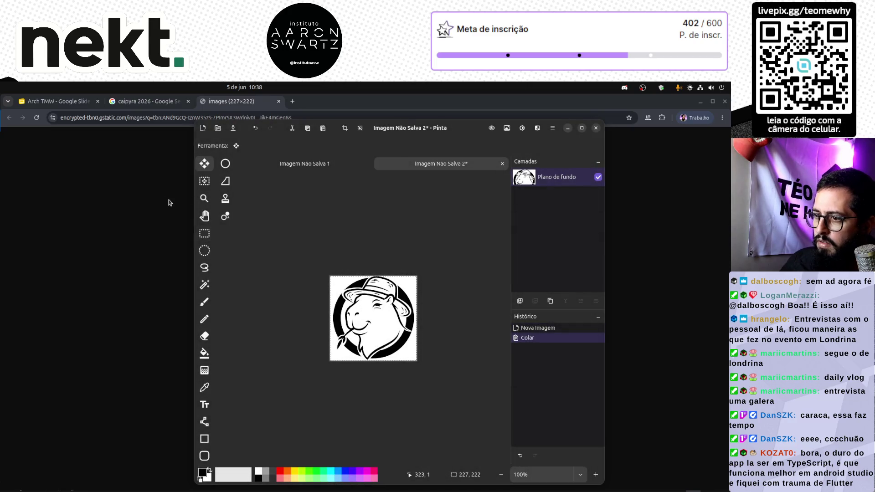
pyautogui.hotkey('ctrl', '-')
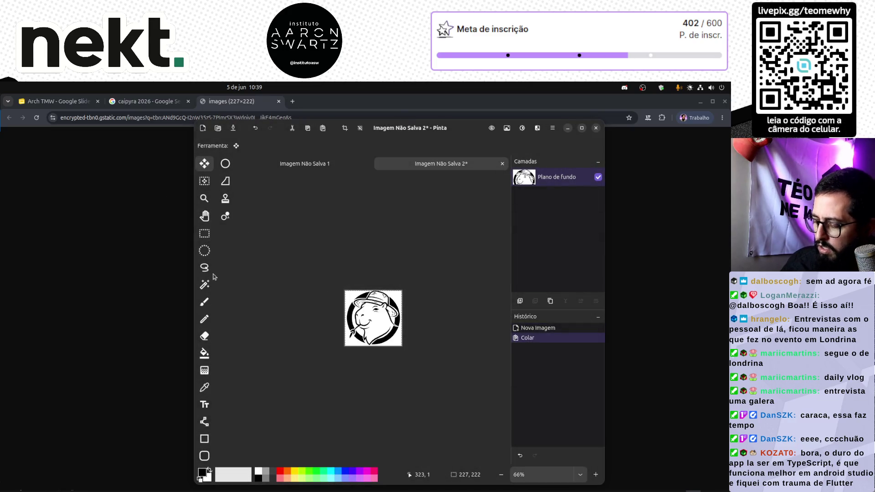
pyautogui.hotkey('ctrl', '-')
pyautogui.hotkey('ctrl', '+')
pyautogui.hotkey('ctrl', '+')
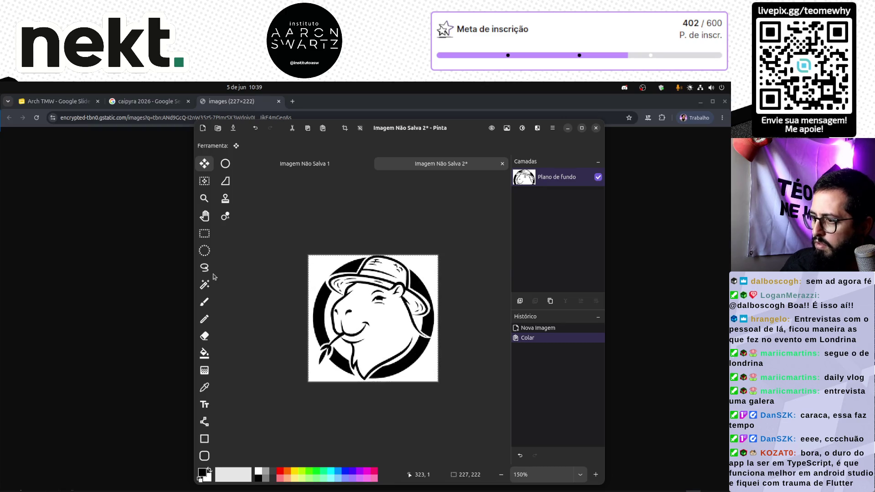
pyautogui.hotkey('ctrl', '+')
pyautogui.hotkey('ctrl', '+')
pyautogui.hotkey('ctrl', '+')
# Step: Magic-wand select the white background at reduced tolerance and erase it to transparency
pyautogui.click(205, 301)
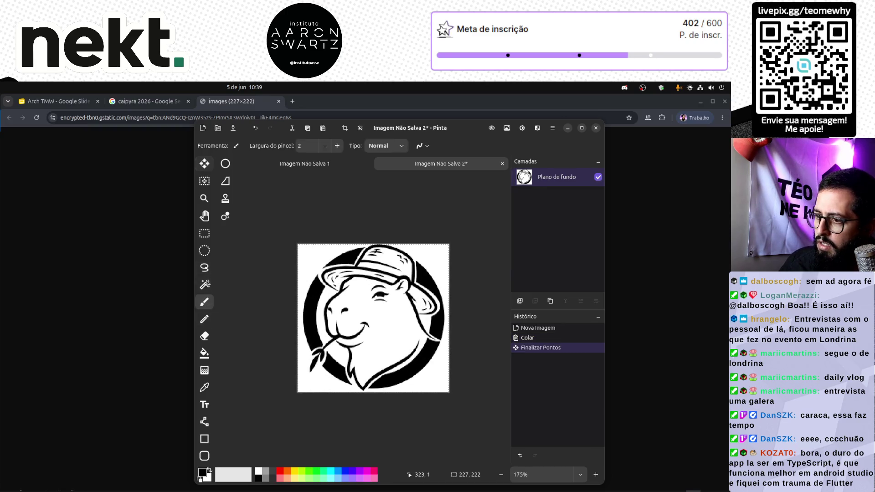
pyautogui.click(204, 285)
pyautogui.click(346, 275)
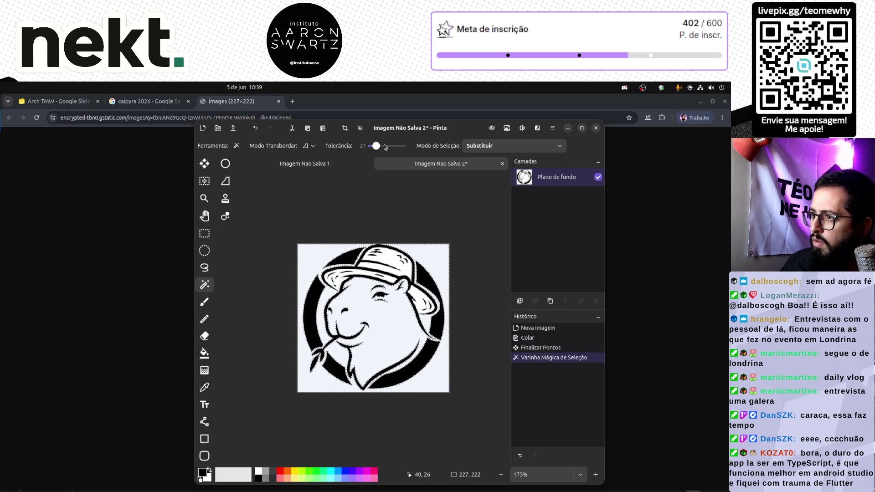
pyautogui.moveTo(376, 146); pyautogui.dragTo(368, 146)
pyautogui.click(372, 332)
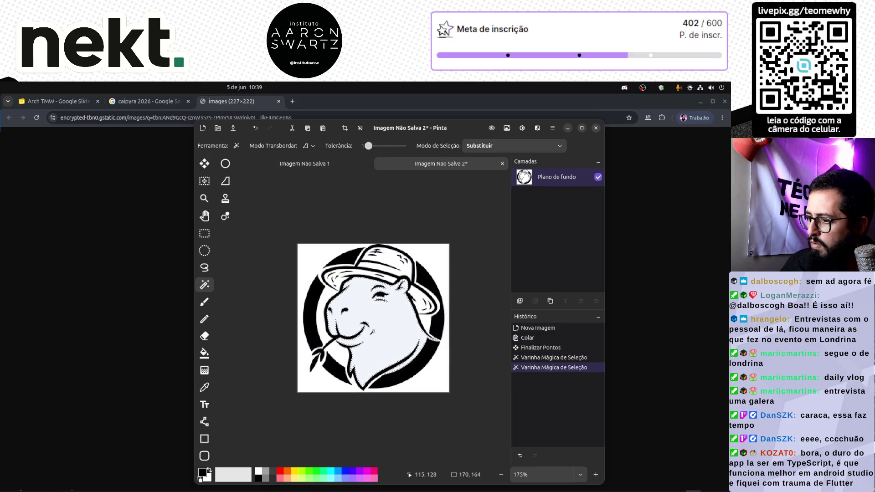
pyautogui.click(374, 330)
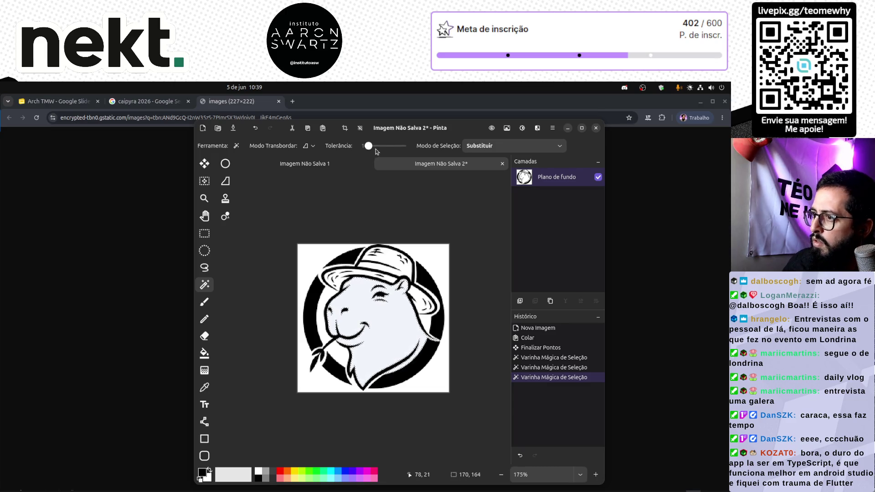
pyautogui.click(358, 296)
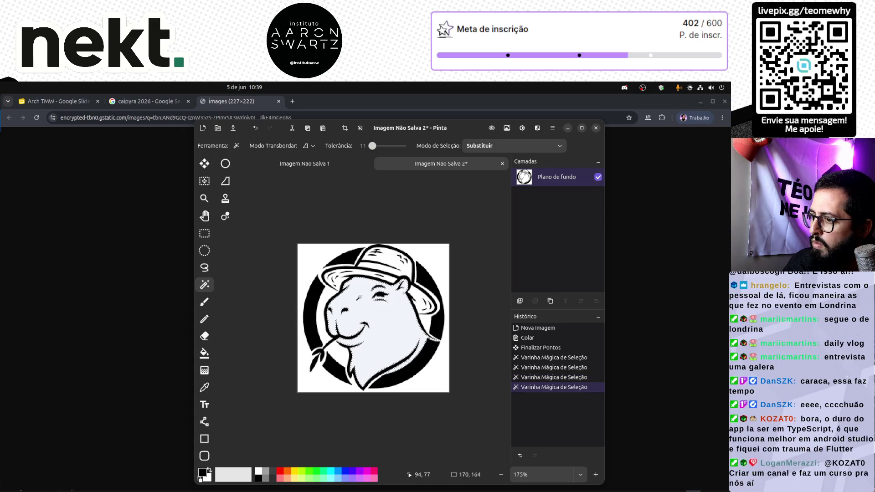
pyautogui.click(311, 252)
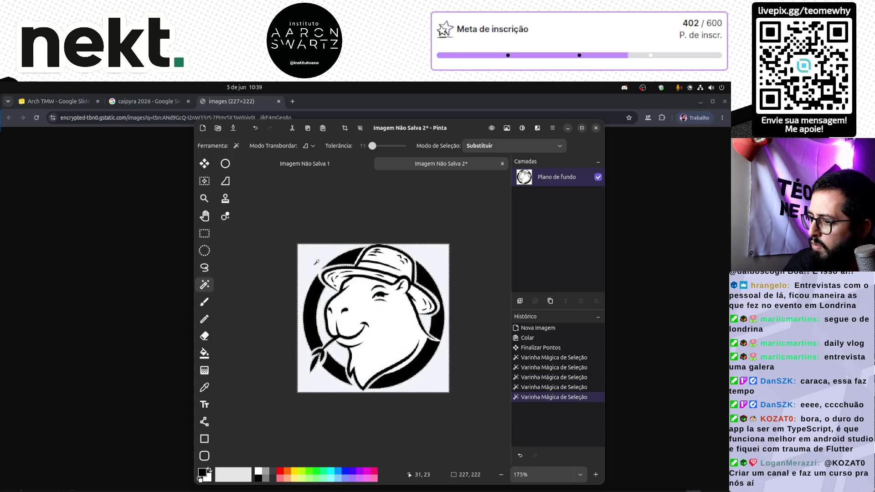
pyautogui.press('Delete')
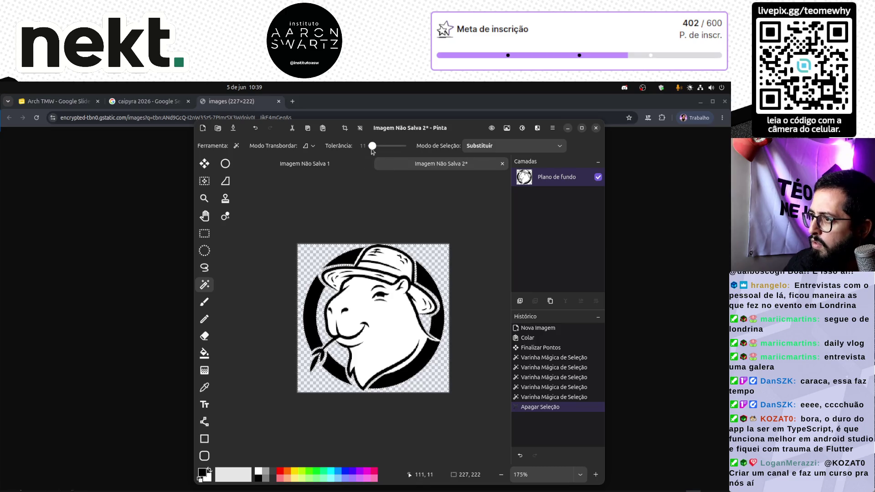
# Step: Erase the inner white areas of the face and hat at tolerance 13
pyautogui.moveTo(374, 148); pyautogui.dragTo(372, 145)
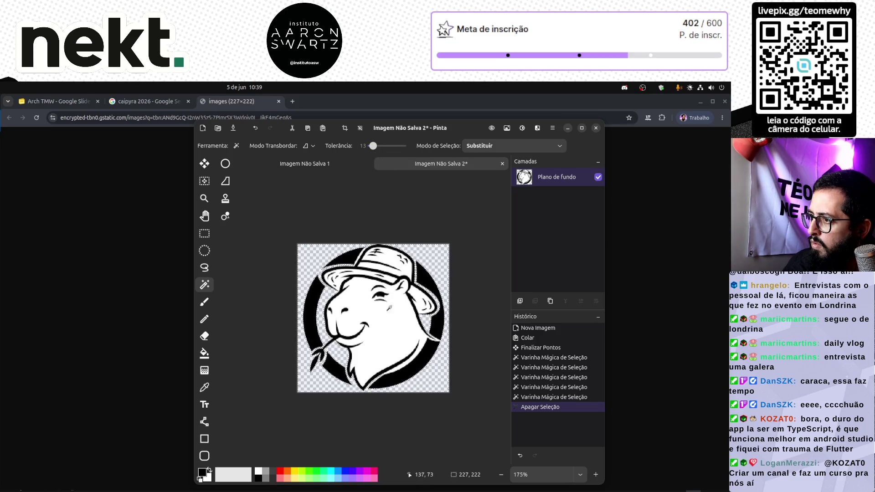
pyautogui.click(392, 326)
pyautogui.press('Delete')
pyautogui.click(380, 294)
pyautogui.press('Delete')
pyautogui.press('Delete')
pyautogui.click(405, 266)
pyautogui.click(421, 300)
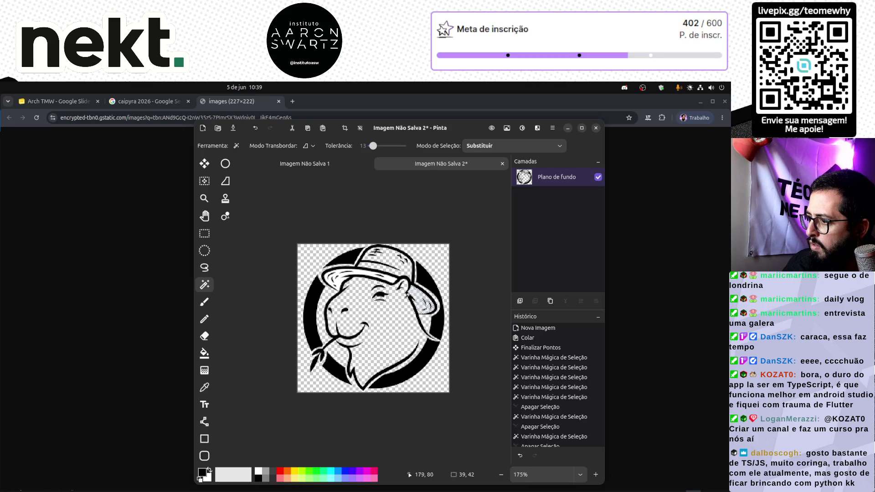
pyautogui.click(389, 278)
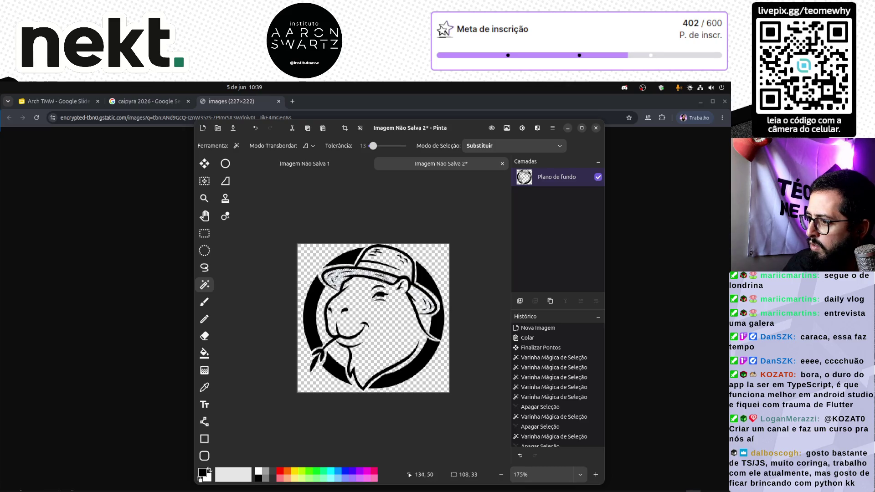
# Step: Select the whole cleaned image with the rectangle selection
pyautogui.click(204, 234)
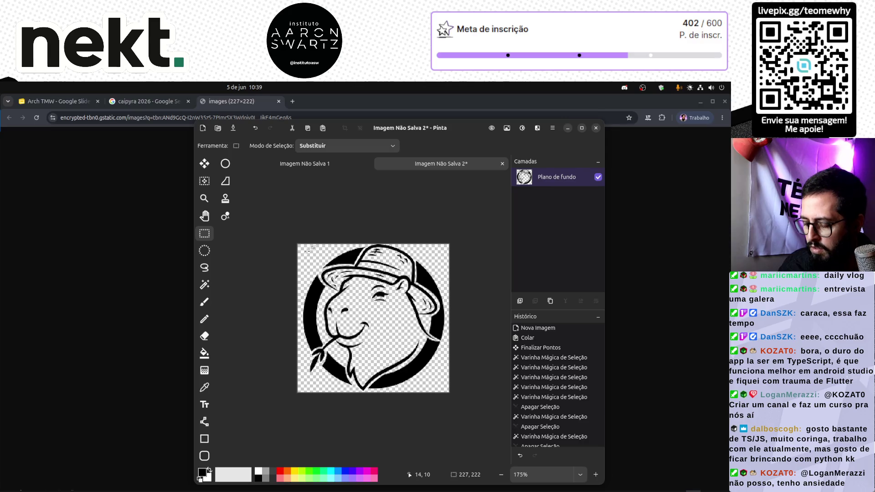
pyautogui.hotkey('ctrl', 'a')
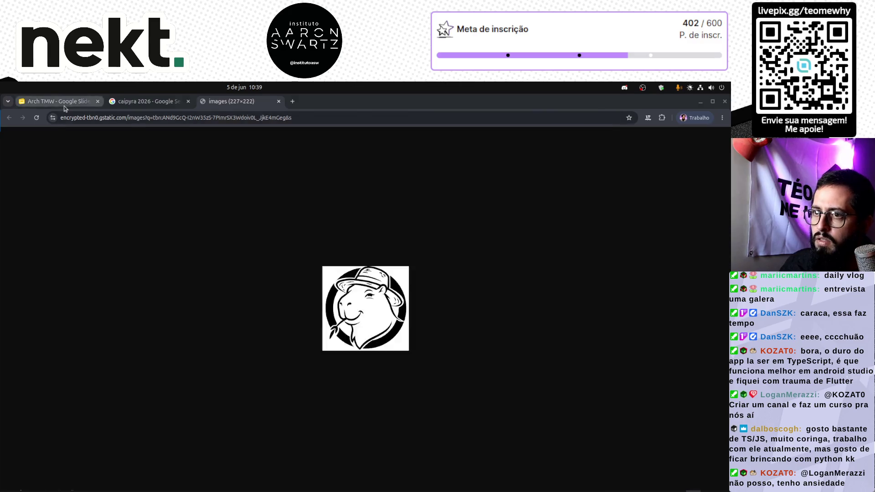
# Step: In the theme editor, delete the Aaron Swartz corner logo from the Title and Content and Section Header layouts
pyautogui.click(55, 101)
pyautogui.click(122, 144)
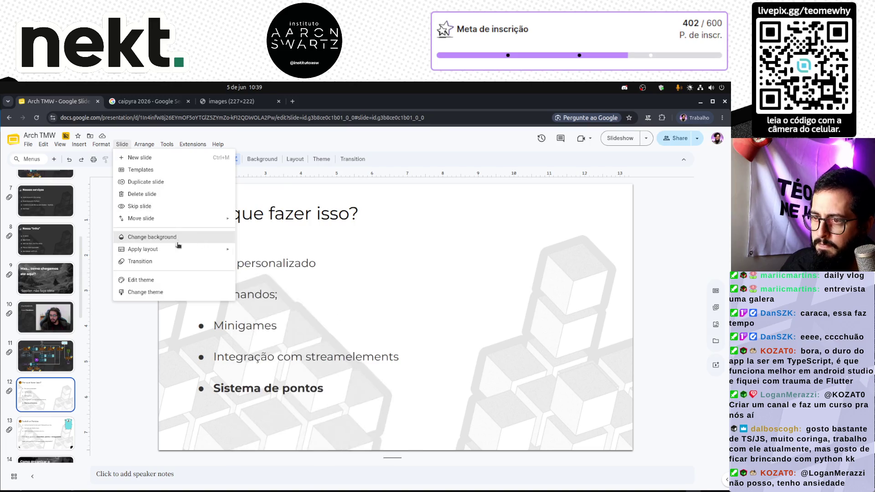
pyautogui.click(156, 281)
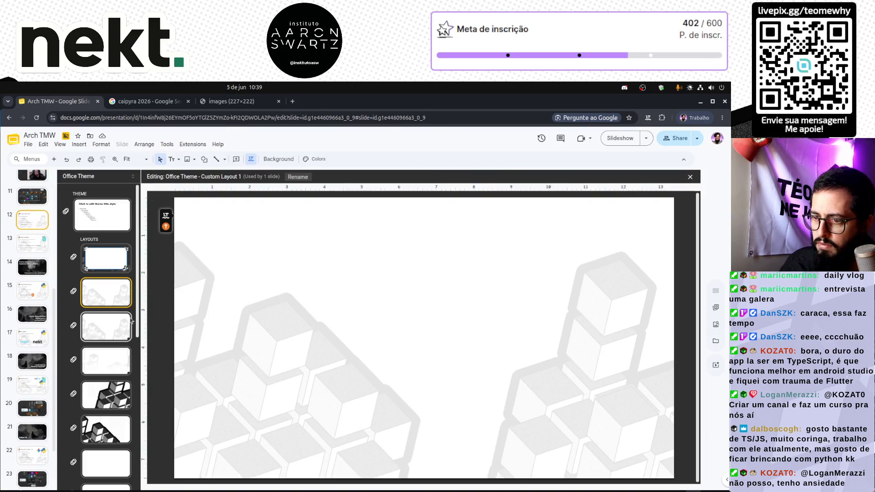
pyautogui.click(107, 327)
pyautogui.click(658, 464)
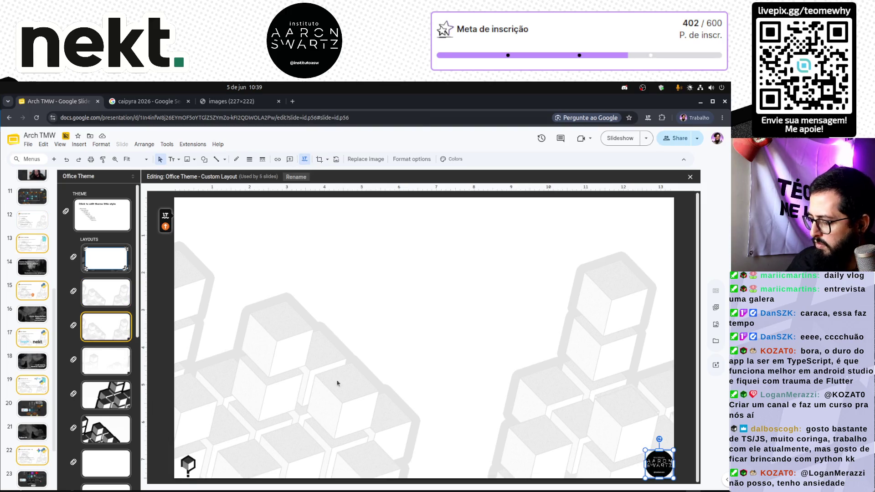
pyautogui.click(106, 361)
pyautogui.click(658, 465)
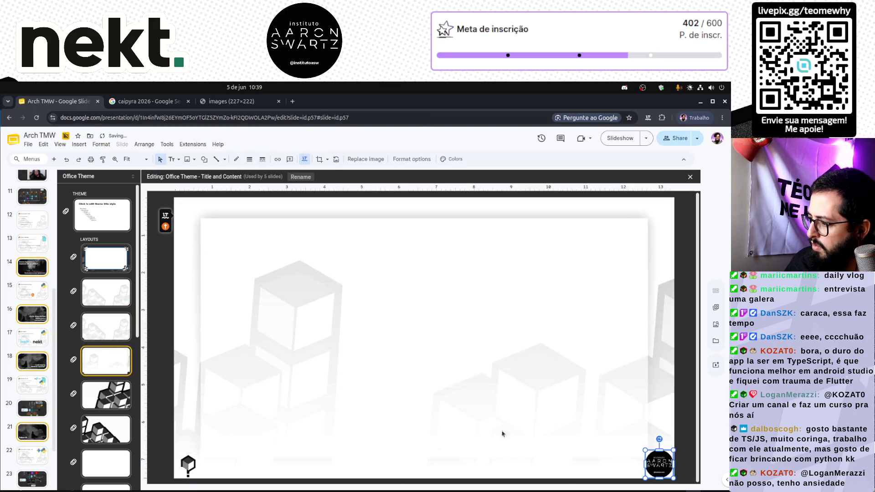
pyautogui.press('Delete')
pyautogui.scroll(-3, 113, 396)
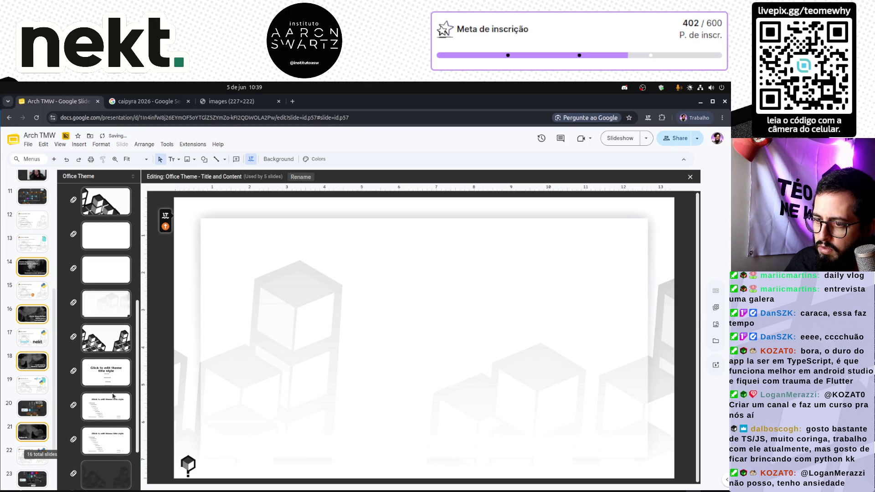
pyautogui.scroll(-2, 114, 395)
pyautogui.click(109, 258)
pyautogui.click(659, 464)
pyautogui.press('Delete')
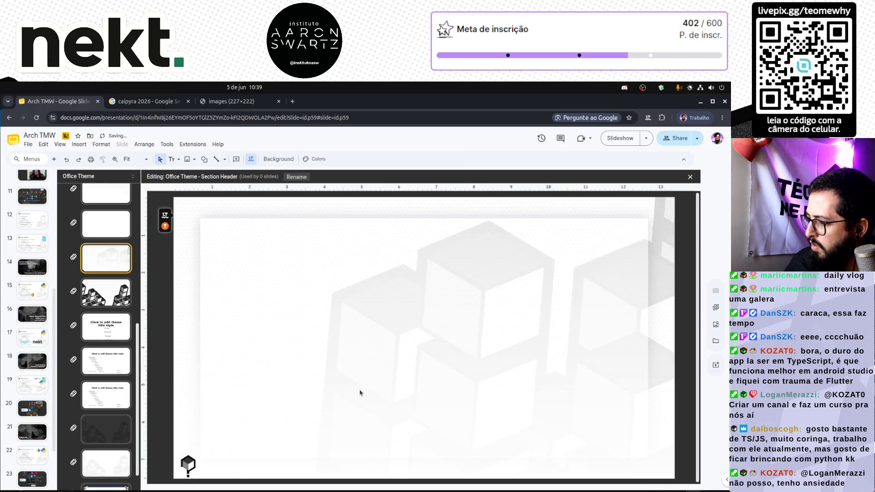
pyautogui.scroll(-1, 110, 268)
pyautogui.scroll(5, 110, 269)
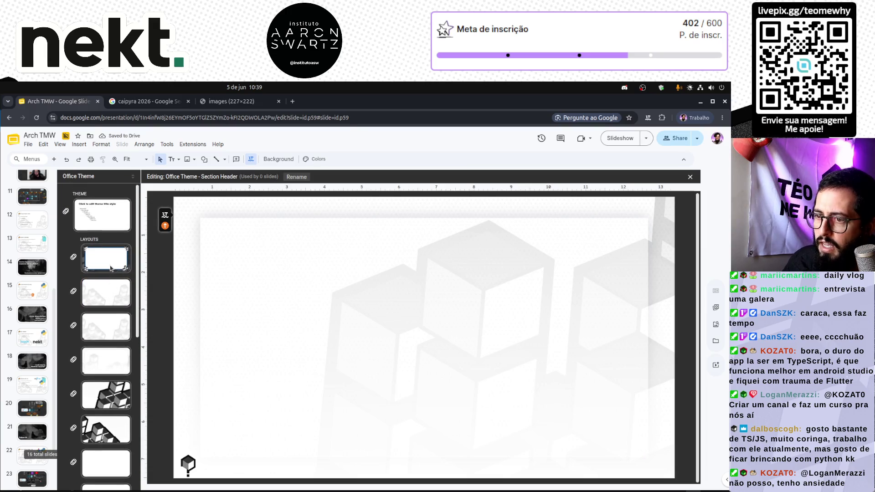
# Step: Paste the capybara logo on the Custom Layout and shrink it into the bottom-right corner
pyautogui.click(106, 326)
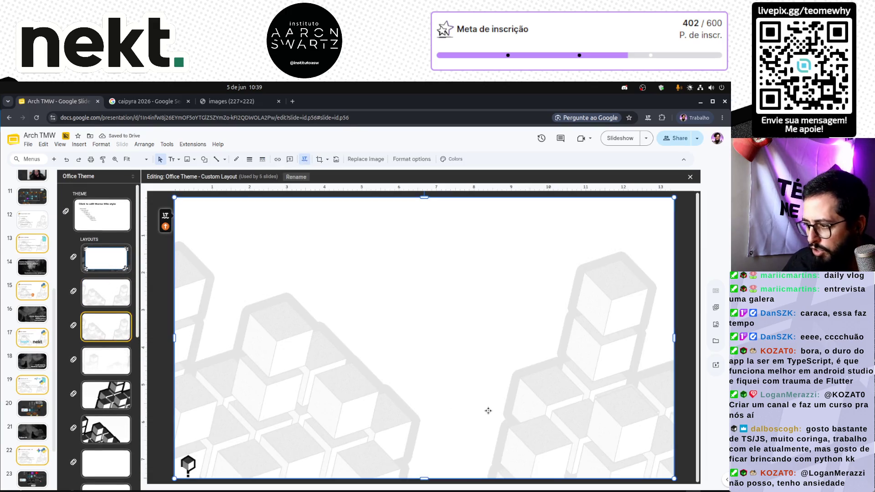
pyautogui.hotkey('ctrl', 'v')
pyautogui.moveTo(411, 342)
pyautogui.mouseDown()
pyautogui.moveTo(521, 405)
pyautogui.moveTo(616, 439)
pyautogui.mouseUp()
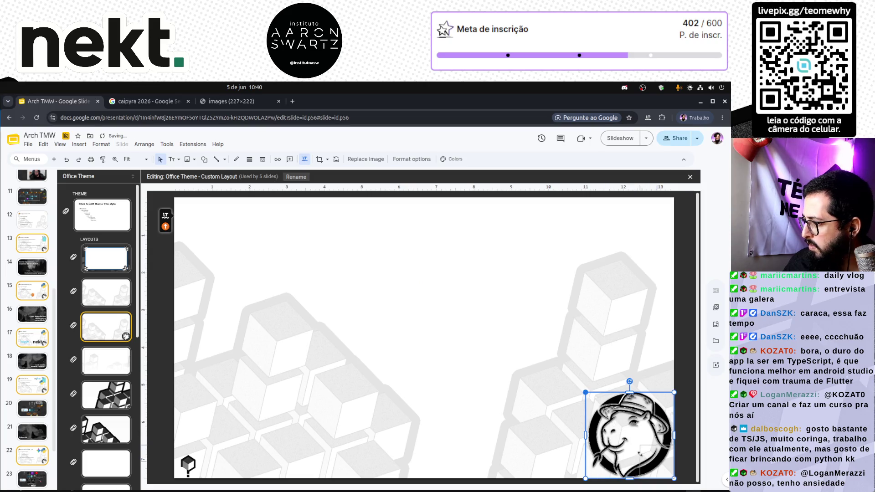
pyautogui.moveTo(586, 393); pyautogui.dragTo(650, 454)
pyautogui.click(584, 442)
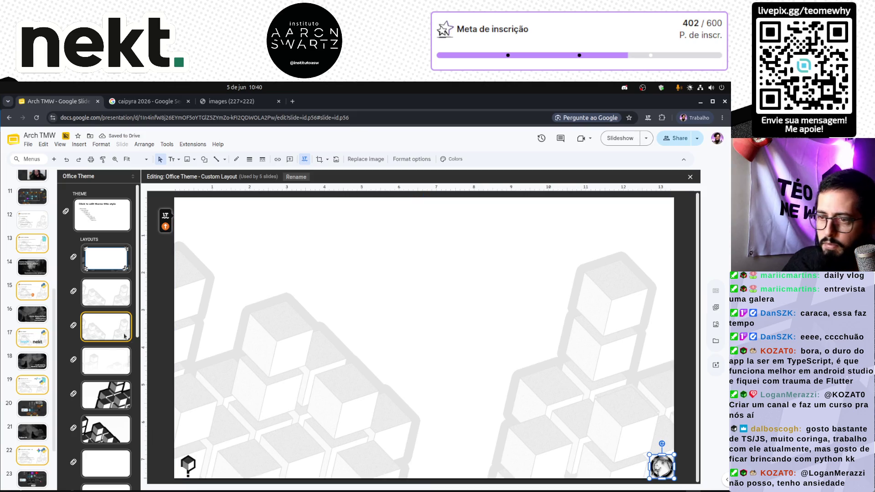
# Step: Review the other layouts and the master, then close the theme editor
pyautogui.click(106, 361)
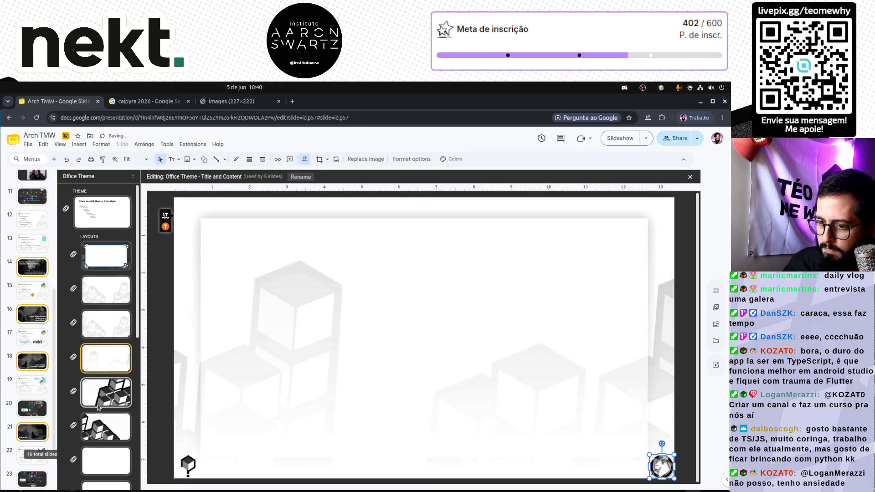
pyautogui.scroll(-2, 106, 397)
pyautogui.scroll(-2, 106, 397)
pyautogui.click(108, 396)
pyautogui.click(364, 402)
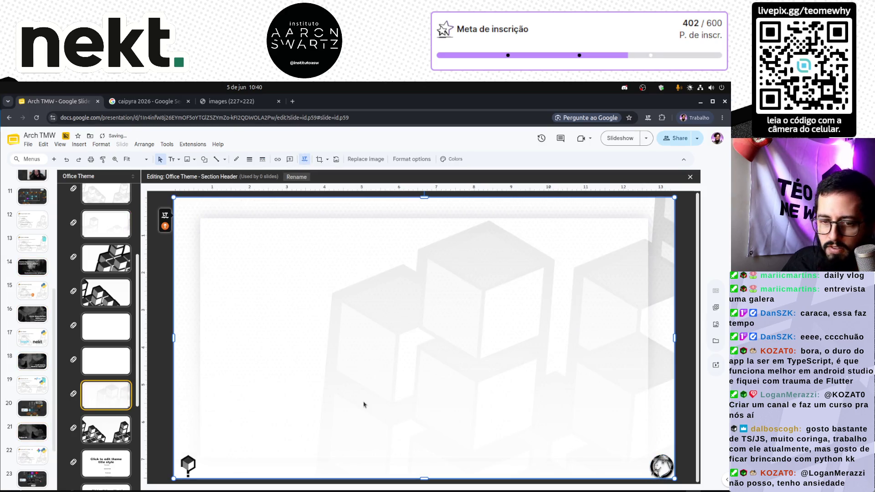
pyautogui.scroll(-3, 97, 403)
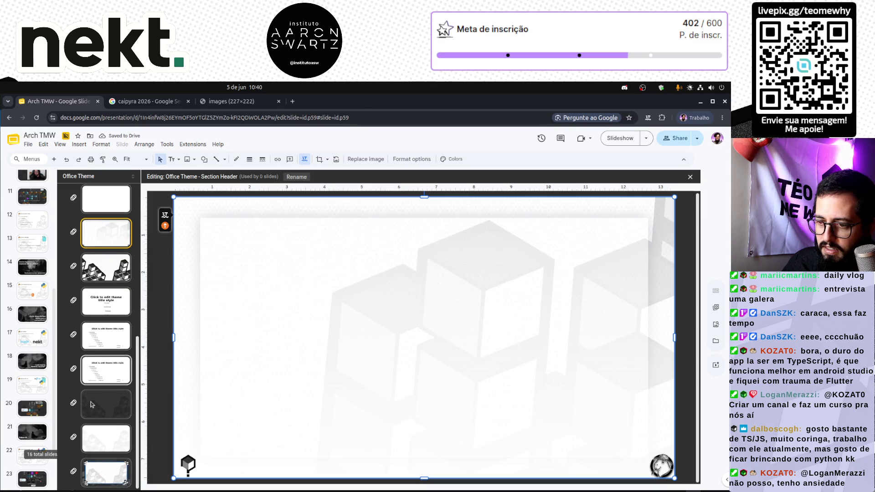
pyautogui.scroll(5, 94, 403)
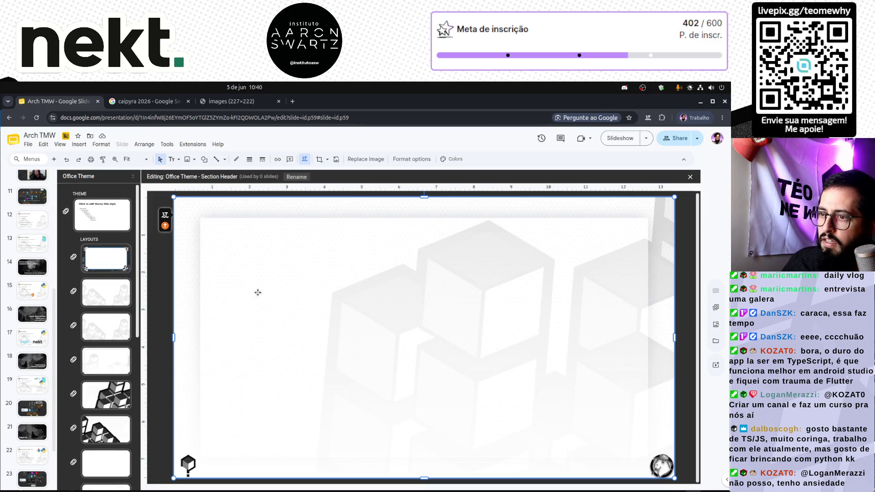
pyautogui.click(108, 228)
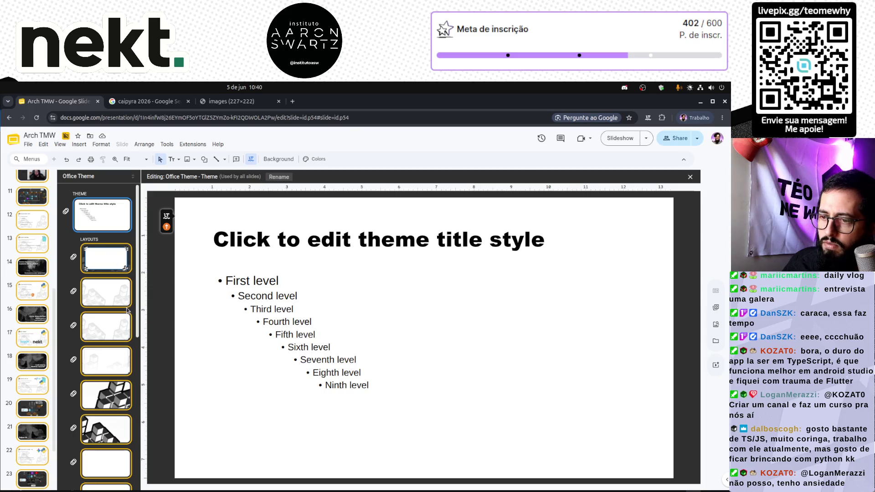
pyautogui.click(125, 304)
pyautogui.scroll(3, 42, 273)
pyautogui.scroll(2, 44, 258)
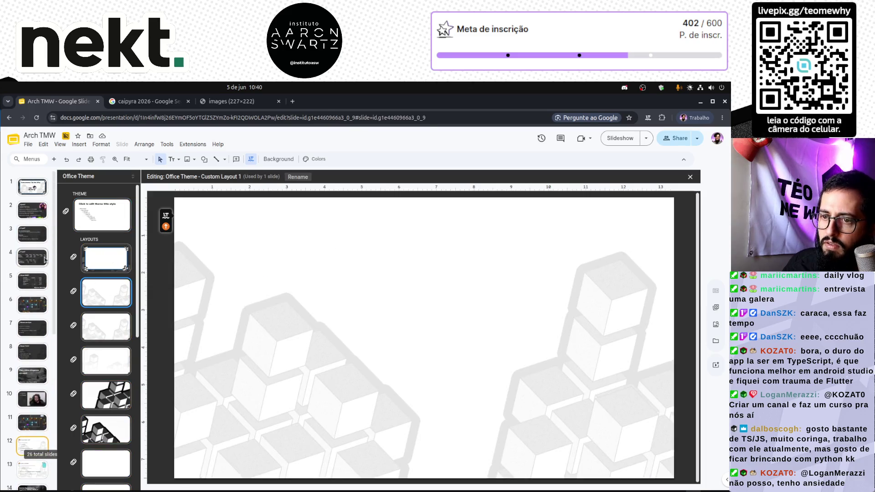
pyautogui.click(35, 400)
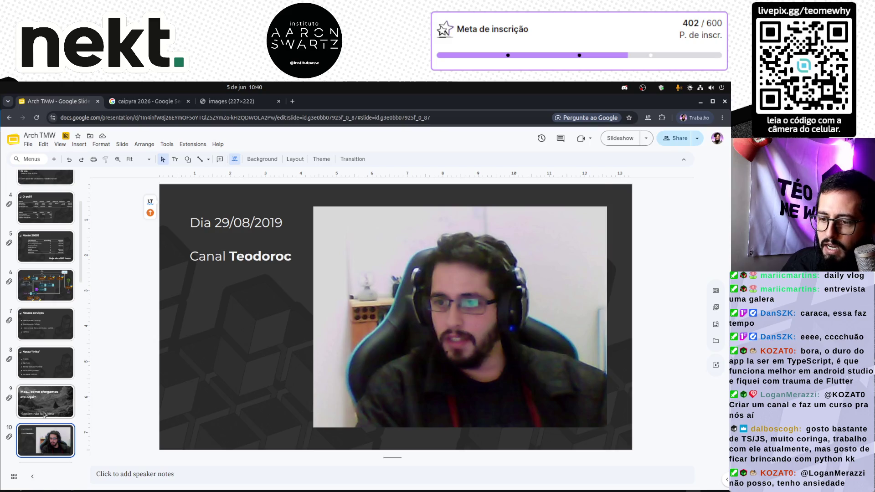
# Step: Back in Pinta, try inverting colours, undo it and step back to before the inner areas were erased
pyautogui.hotkey('alt', 'Tab')
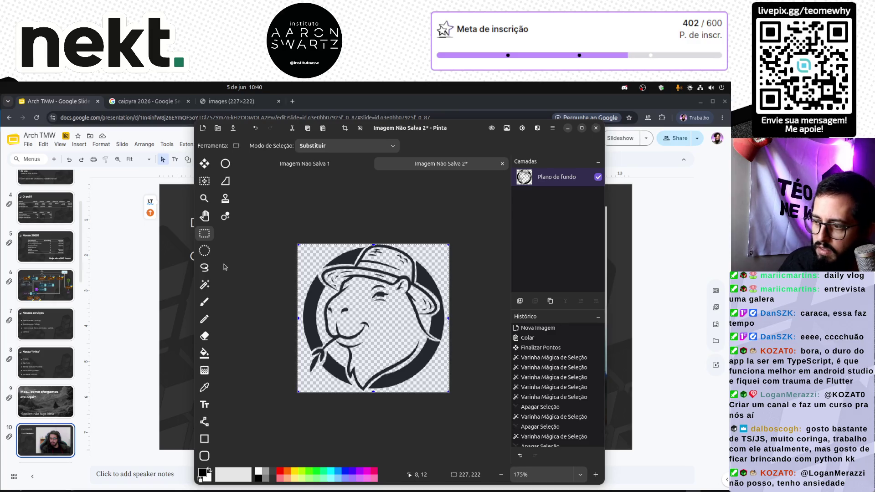
pyautogui.click(271, 284)
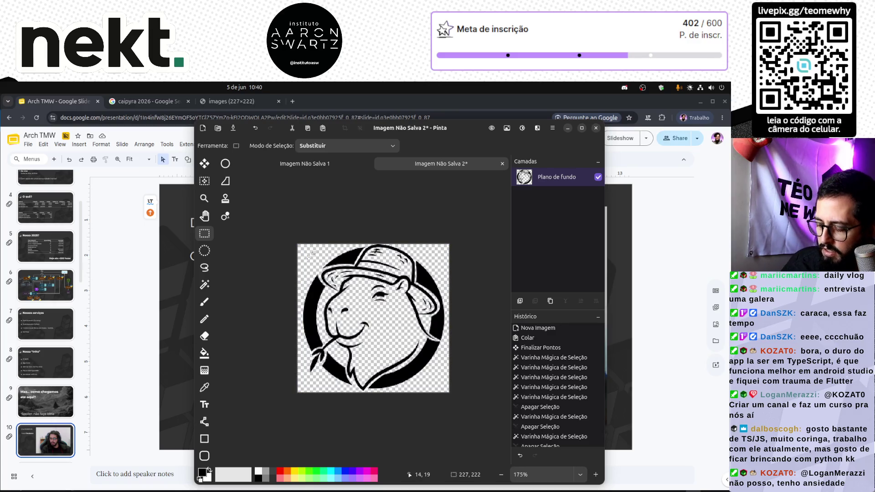
pyautogui.hotkey('ctrl', 'shift', 'i')
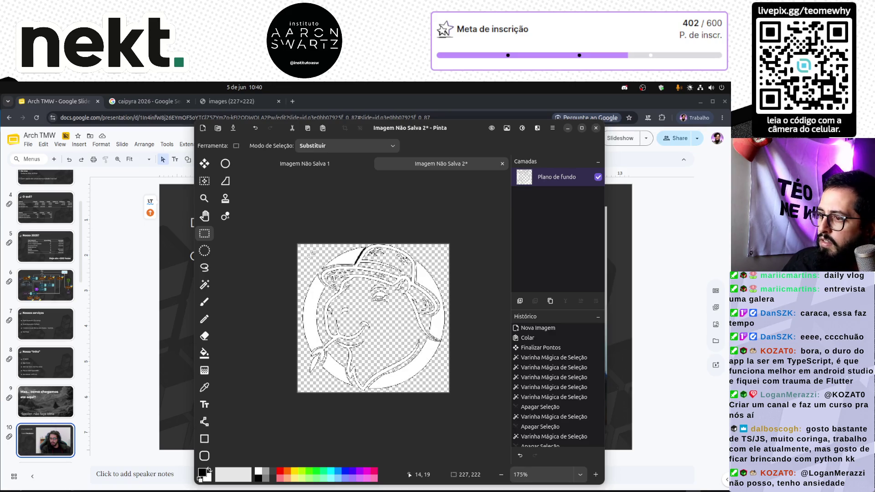
pyautogui.hotkey('ctrl', 'z')
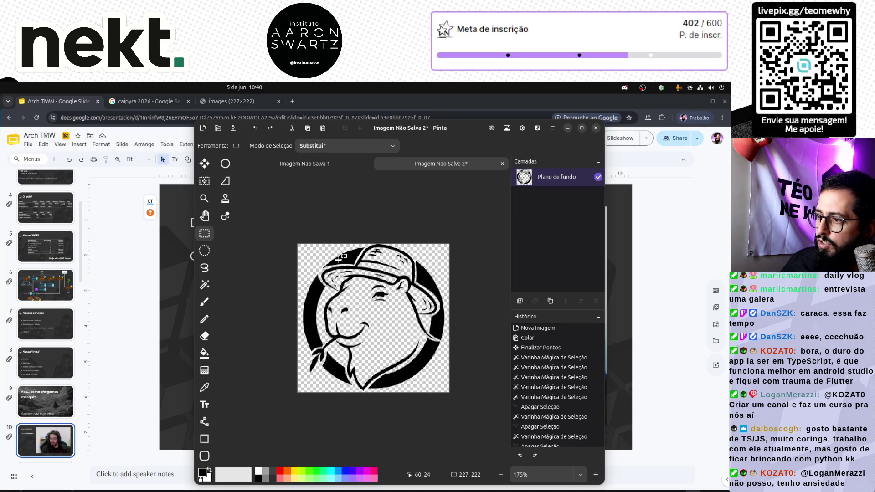
pyautogui.hotkey('ctrl', 'a')
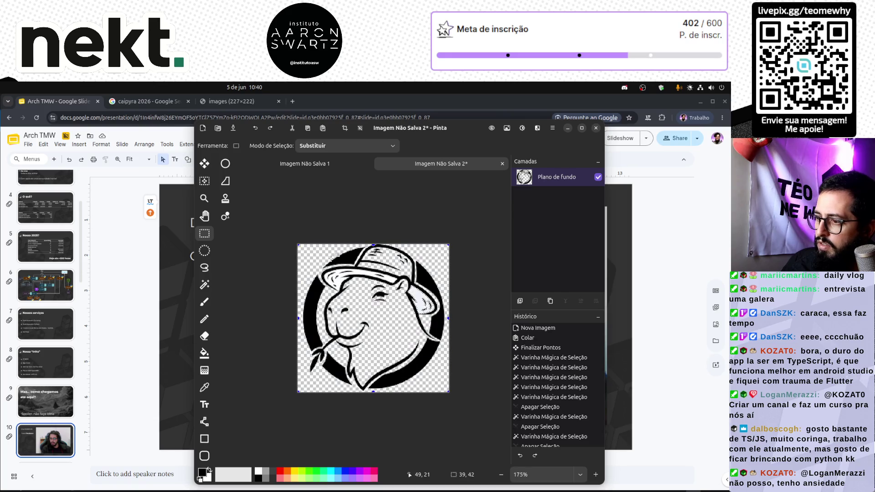
pyautogui.hotkey('ctrl', 'z')
pyautogui.hotkey('ctrl', 'z')
pyautogui.hotkey('ctrl', 'z')
pyautogui.hotkey('ctrl', 'z')
pyautogui.hotkey('ctrl', 'z')
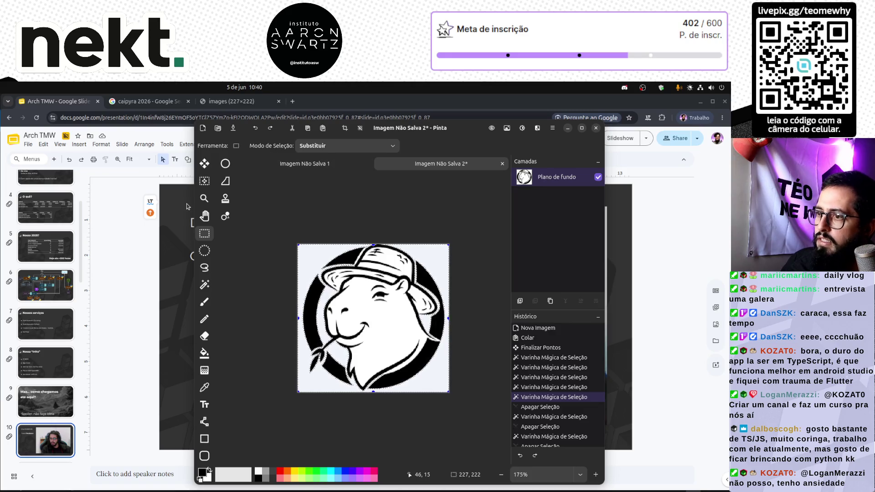
# Step: Erase the white background and hat patch at tolerance 33, then select the whole image
pyautogui.click(204, 285)
pyautogui.moveTo(374, 147); pyautogui.dragTo(381, 147)
pyautogui.click(300, 252)
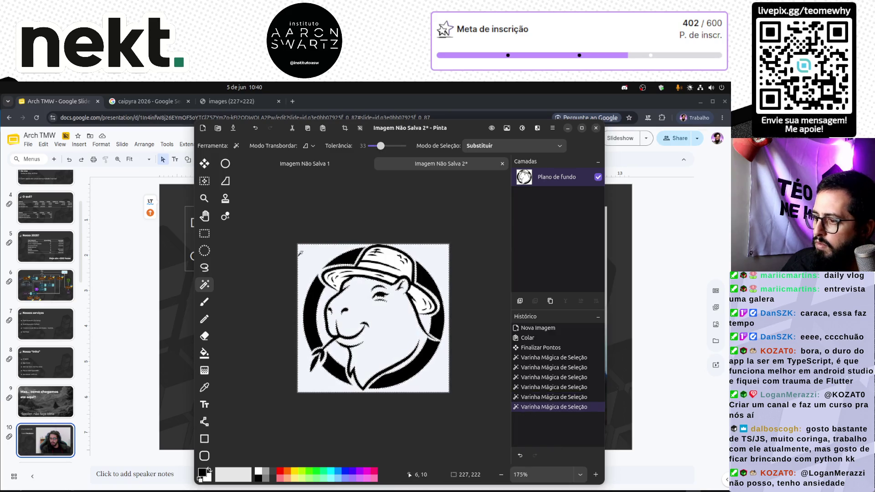
pyautogui.press('Delete')
pyautogui.click(389, 256)
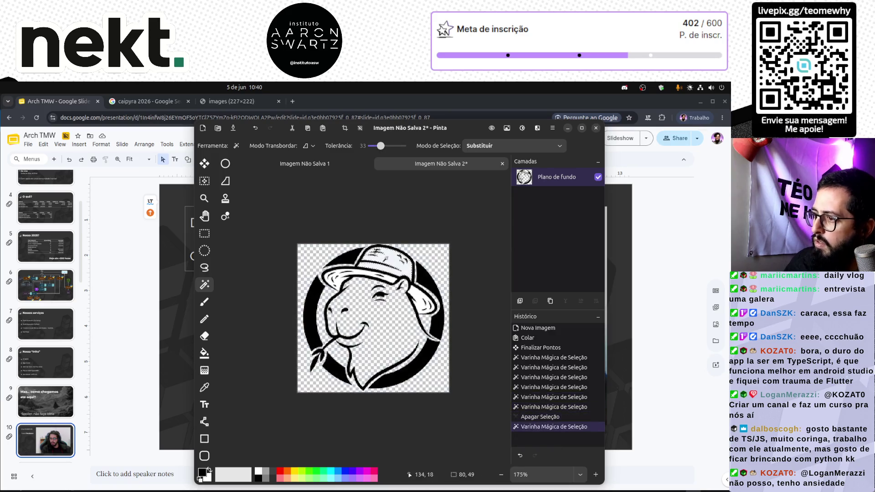
pyautogui.press('Delete')
pyautogui.click(367, 272)
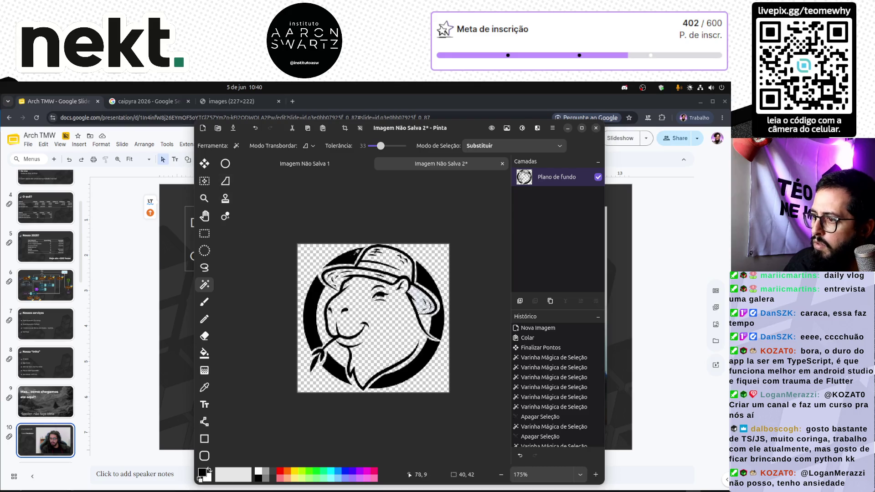
pyautogui.click(204, 233)
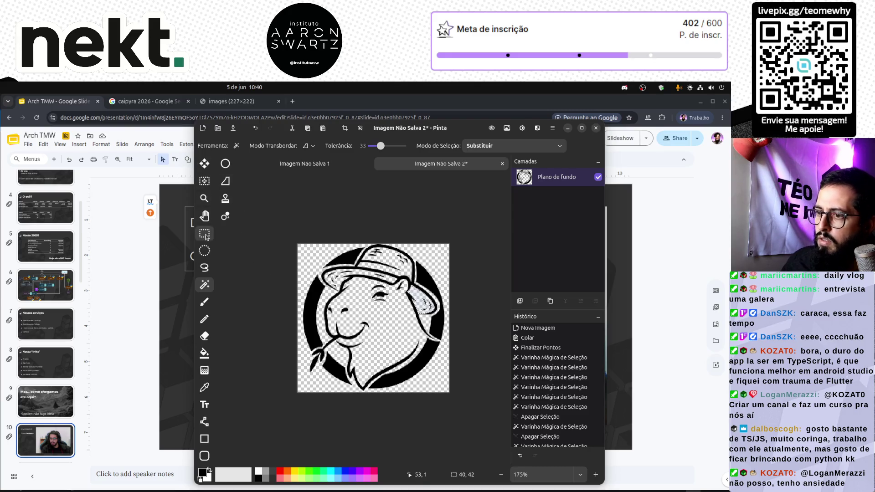
pyautogui.hotkey('ctrl', 'a')
pyautogui.click(116, 290)
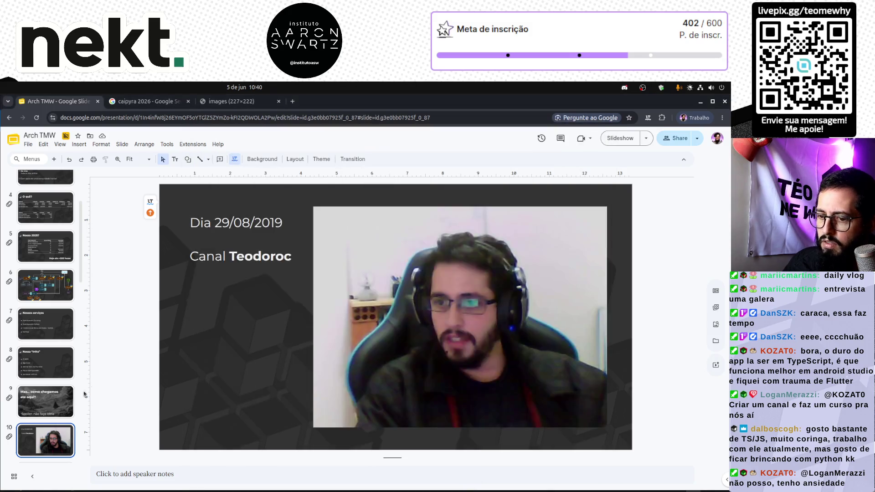
# Step: In the theme editor, place the capybara logo small in the Section Header layout's bottom-right corner
pyautogui.click(122, 145)
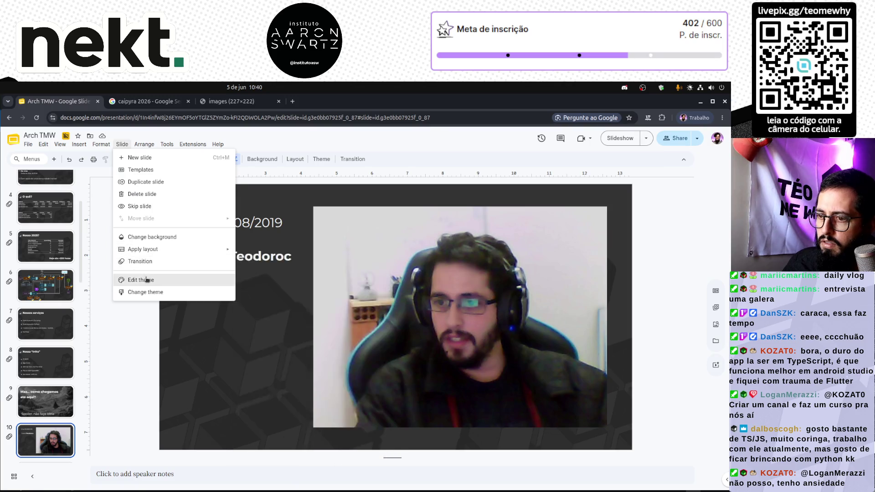
pyautogui.click(144, 280)
pyautogui.click(106, 297)
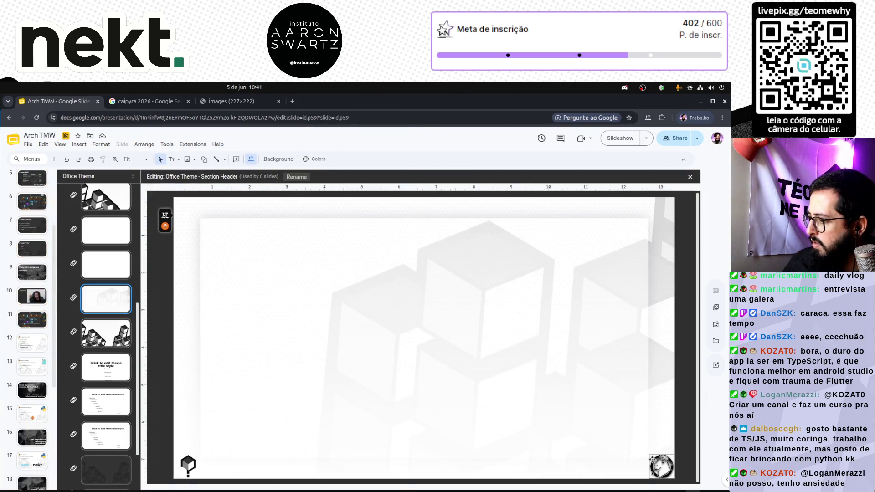
pyautogui.hotkey('ctrl', 'z')
pyautogui.moveTo(440, 360); pyautogui.dragTo(640, 451)
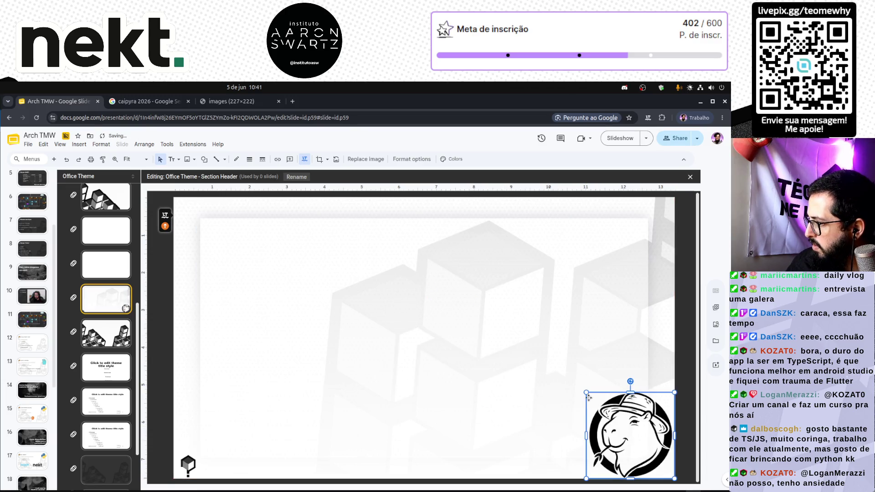
pyautogui.moveTo(647, 457); pyautogui.dragTo(650, 457)
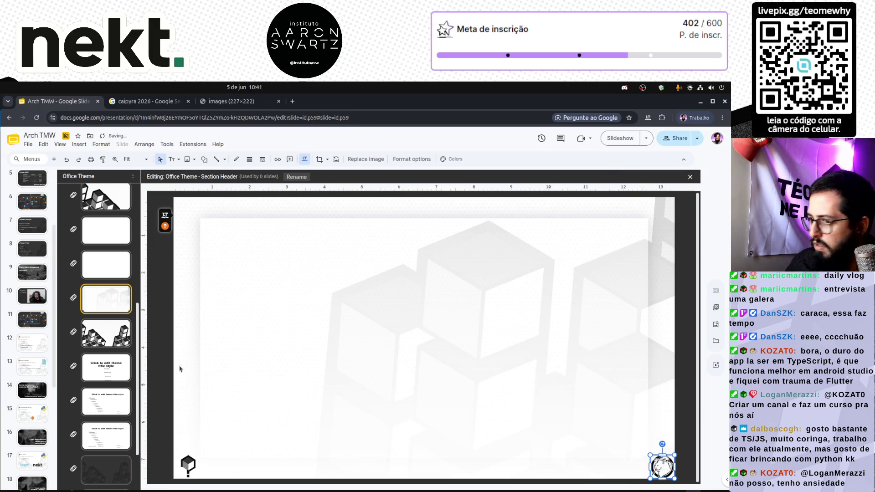
pyautogui.click(99, 303)
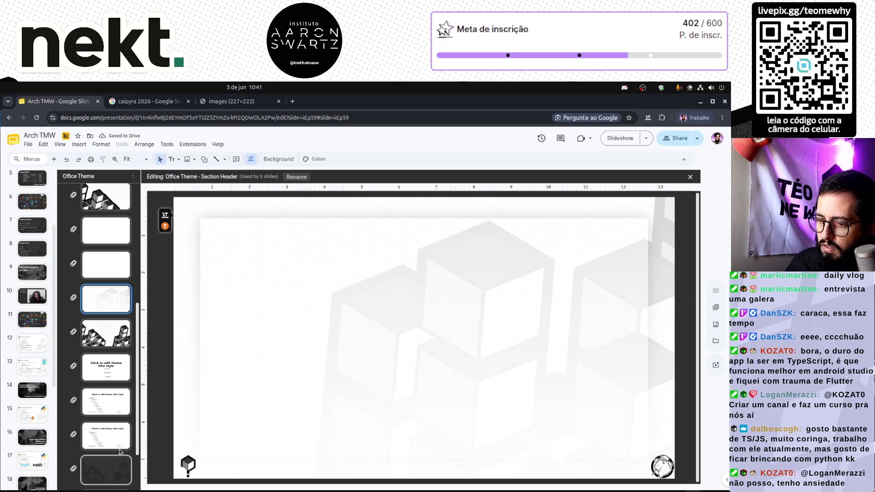
pyautogui.scroll(-2, 119, 452)
pyautogui.scroll(2, 117, 356)
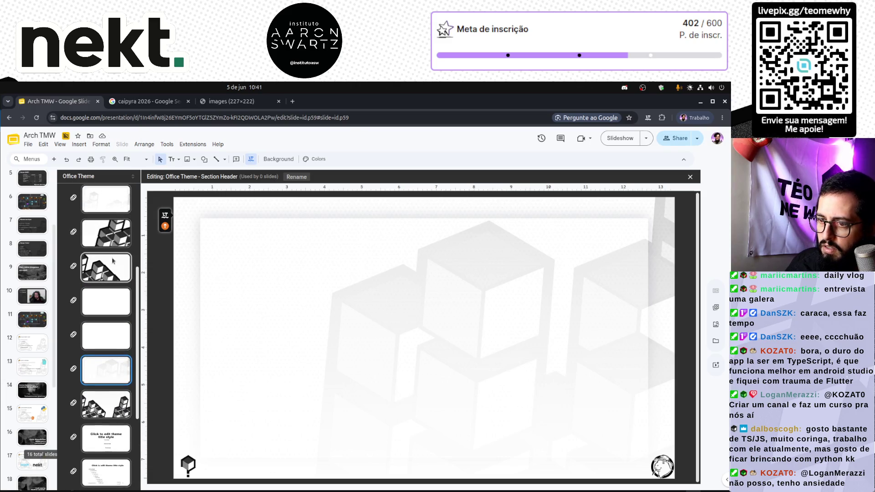
# Step: Check the corner logo on other layouts, then invert the Pinta capybara to a light version
pyautogui.click(122, 291)
pyautogui.click(660, 465)
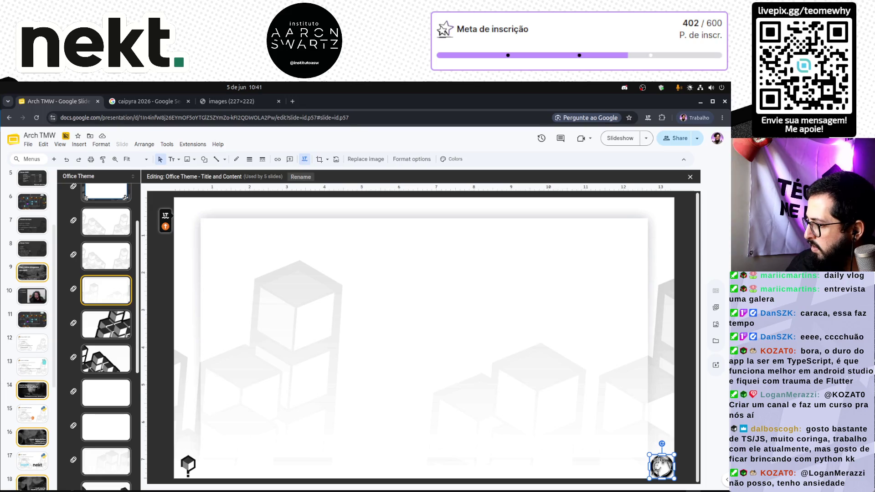
pyautogui.click(103, 254)
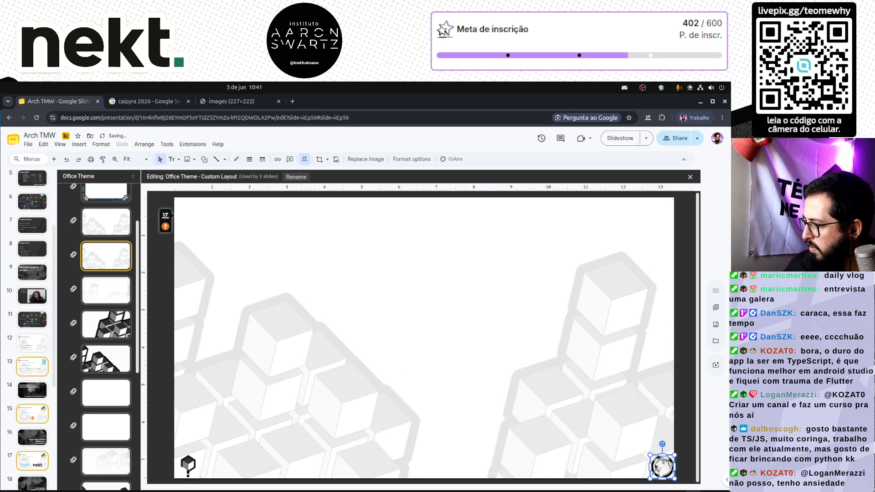
pyautogui.click(105, 290)
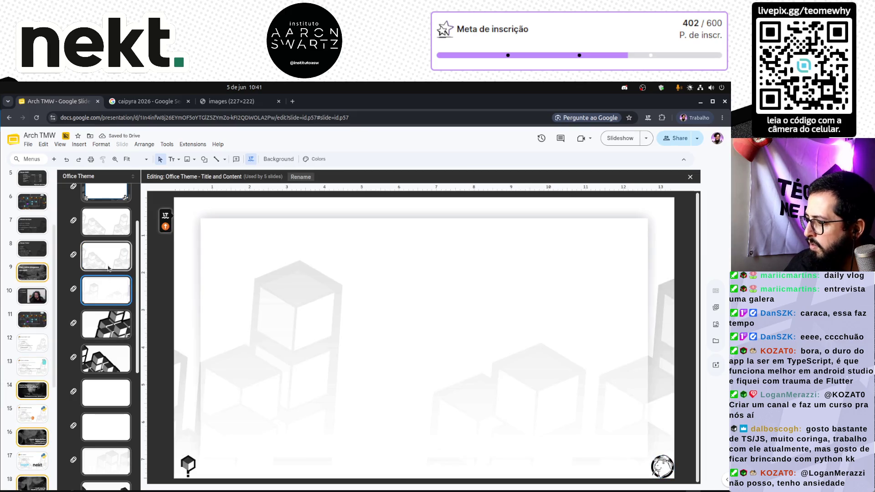
pyautogui.scroll(-2, 107, 292)
pyautogui.scroll(-1, 107, 292)
pyautogui.scroll(-2, 107, 292)
pyautogui.hotkey('alt', 'Tab')
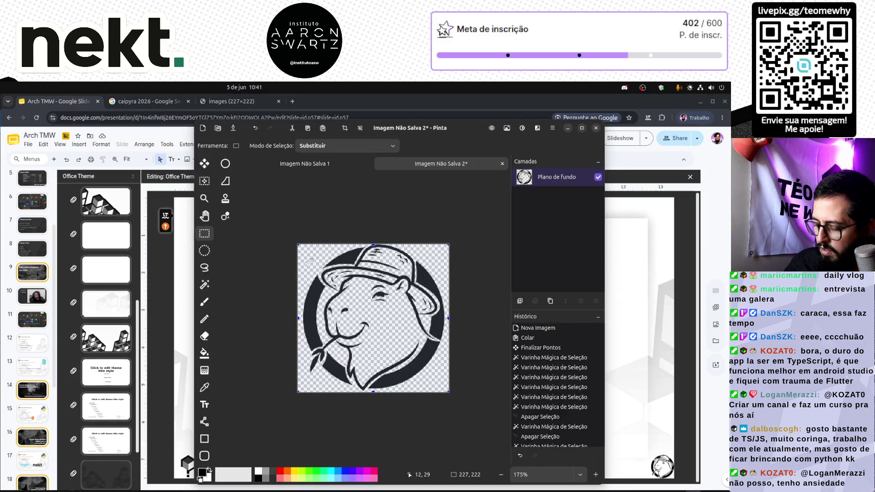
pyautogui.hotkey('ctrl', 'shift', 'i')
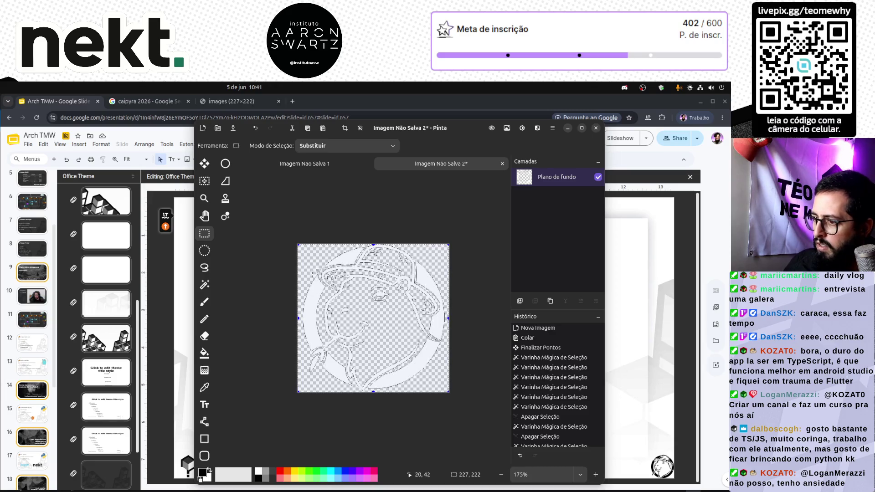
pyautogui.hotkey('alt', 'Tab')
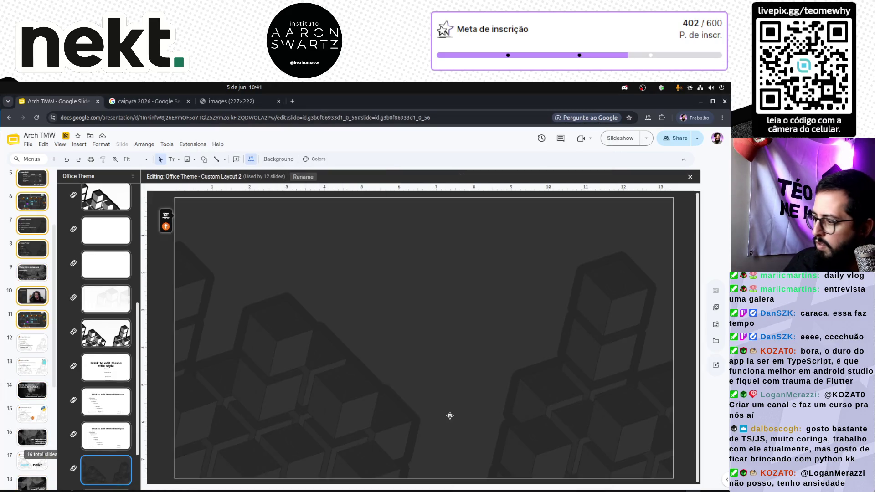
# Step: Paste the light logo onto the dark layout, move it toward the bottom-right corner and close the editor
pyautogui.hotkey('ctrl', 'v')
pyautogui.moveTo(491, 378)
pyautogui.mouseDown()
pyautogui.moveTo(629, 443)
pyautogui.moveTo(618, 429)
pyautogui.mouseUp()
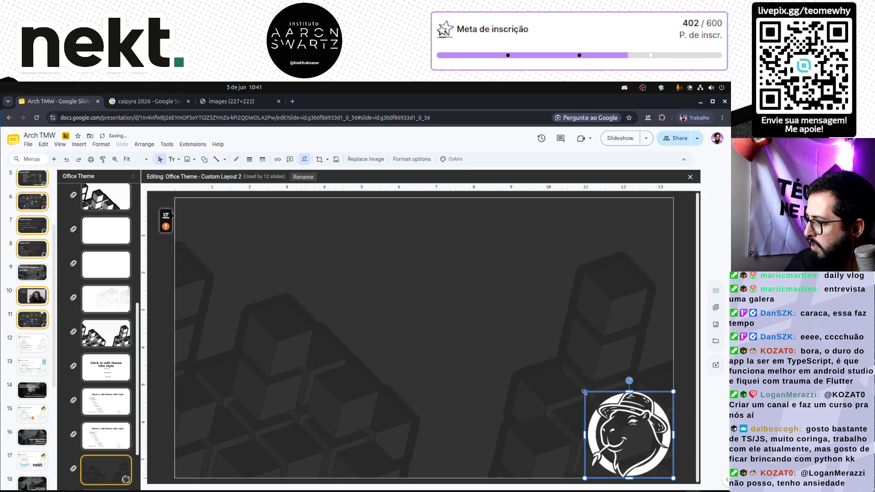
pyautogui.moveTo(585, 392); pyautogui.dragTo(647, 453)
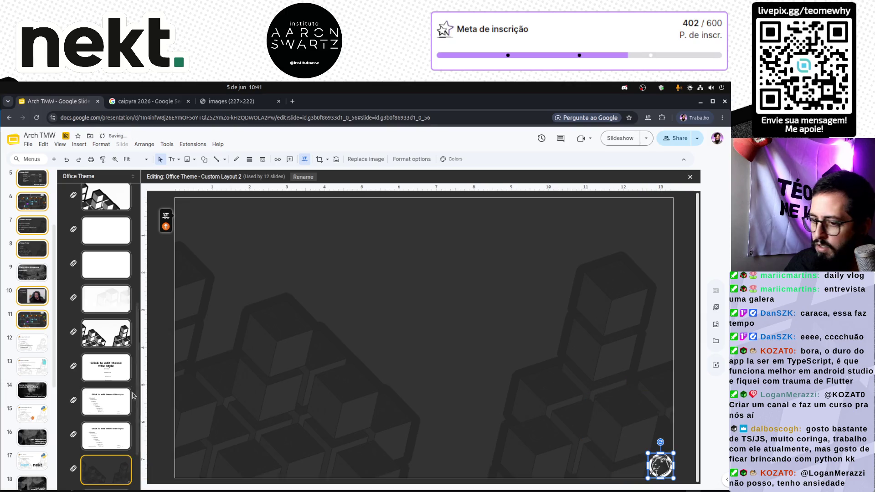
pyautogui.scroll(1, 98, 336)
pyautogui.scroll(5, 98, 335)
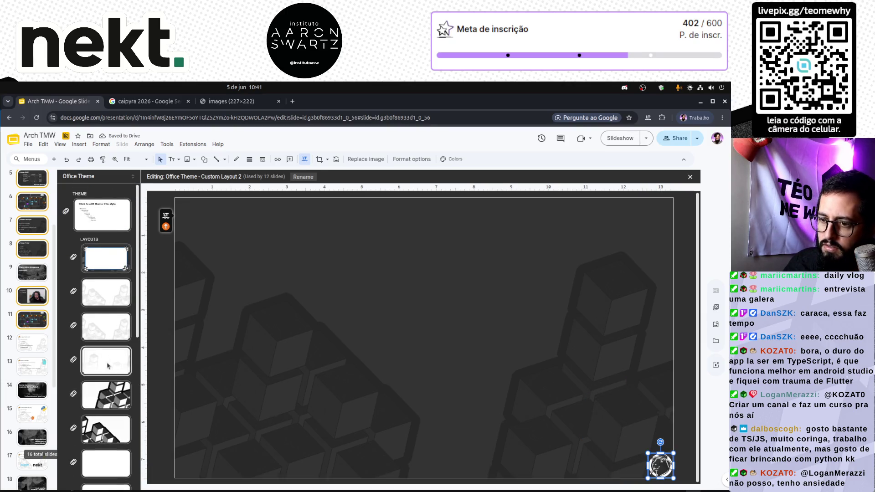
pyautogui.click(106, 361)
pyautogui.scroll(-3, 94, 350)
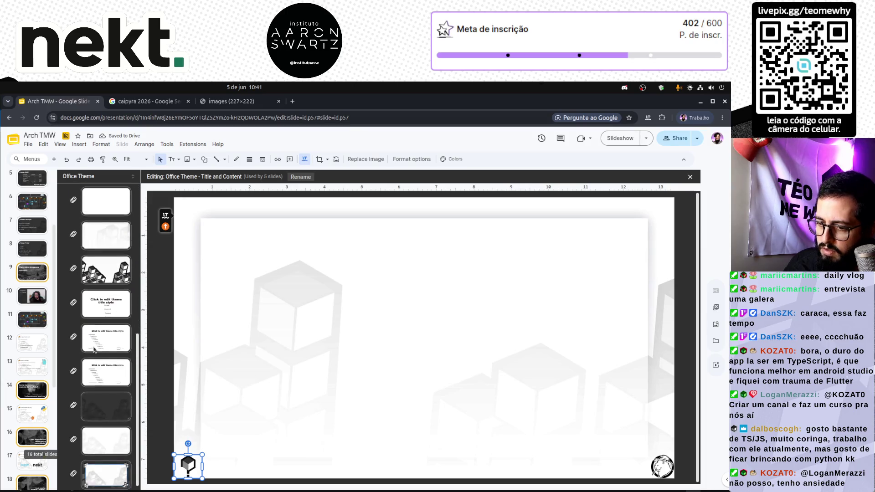
pyautogui.click(104, 405)
pyautogui.click(172, 401)
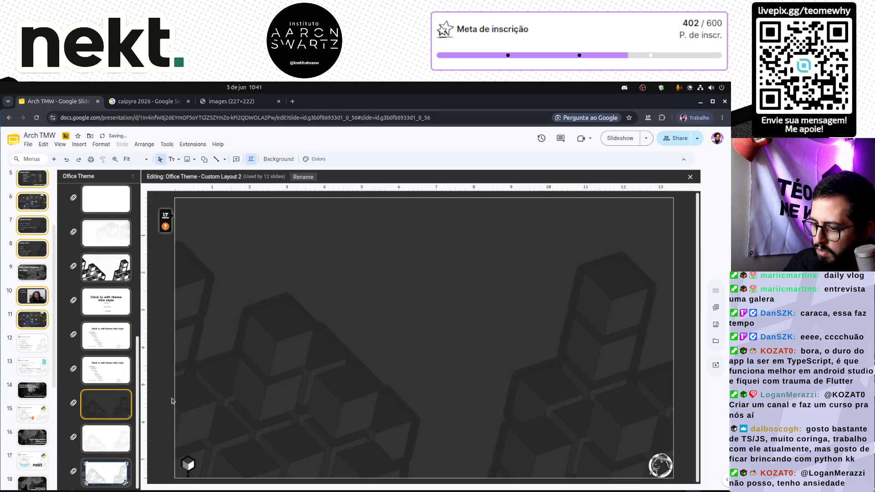
pyautogui.click(669, 465)
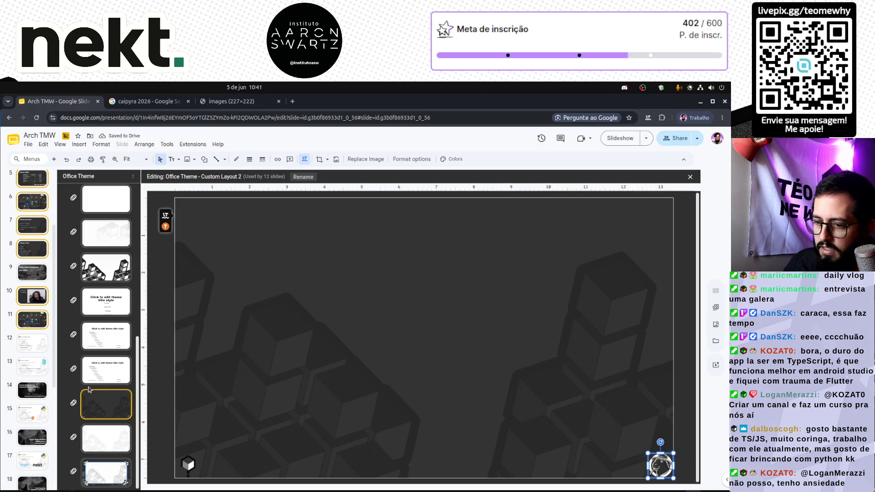
pyautogui.scroll(3, 98, 386)
pyautogui.scroll(3, 93, 385)
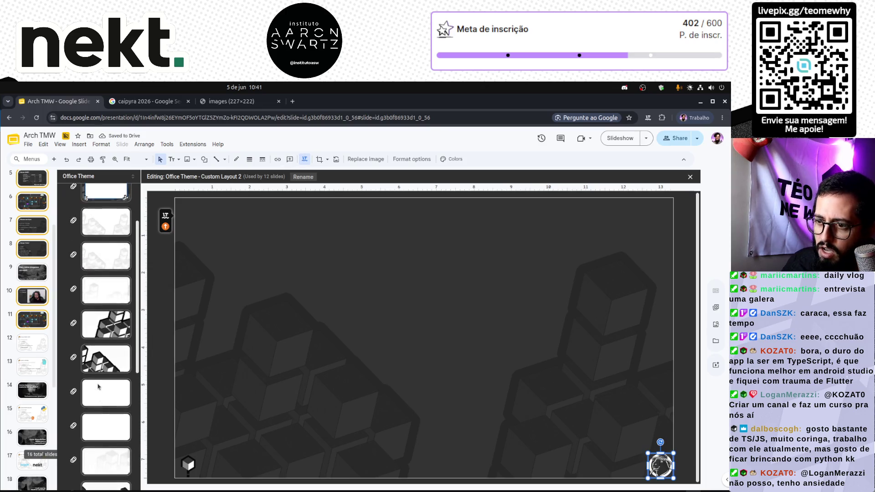
pyautogui.scroll(3, 82, 382)
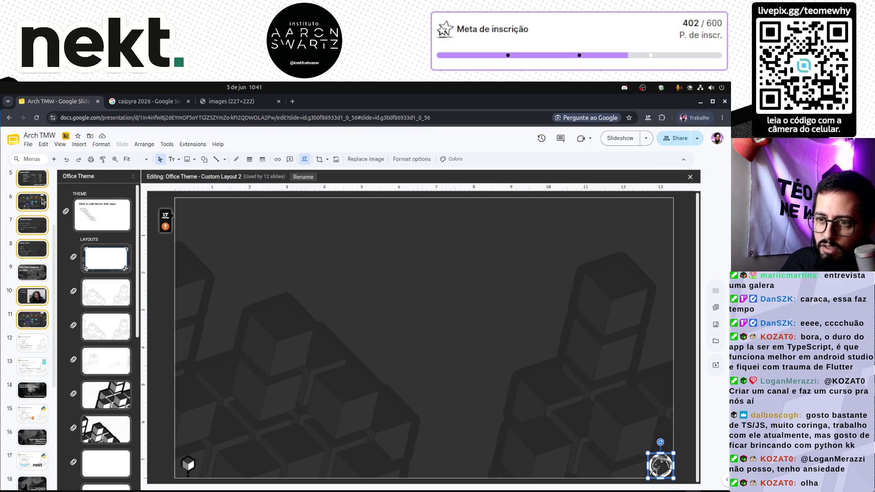
pyautogui.click(42, 201)
# Step: Reopen the theme editor, delete the dark layout's corner logo and cube image, and close it
pyautogui.press('Down')
pyautogui.press('Down')
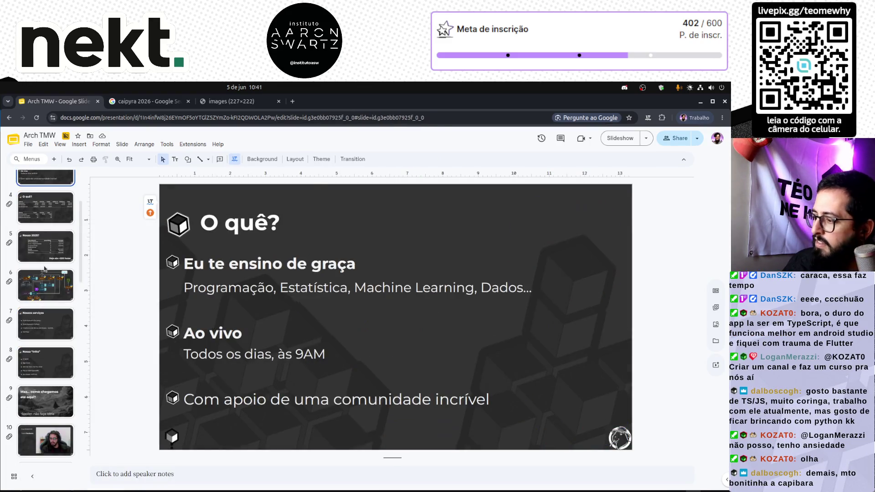
pyautogui.press('Up')
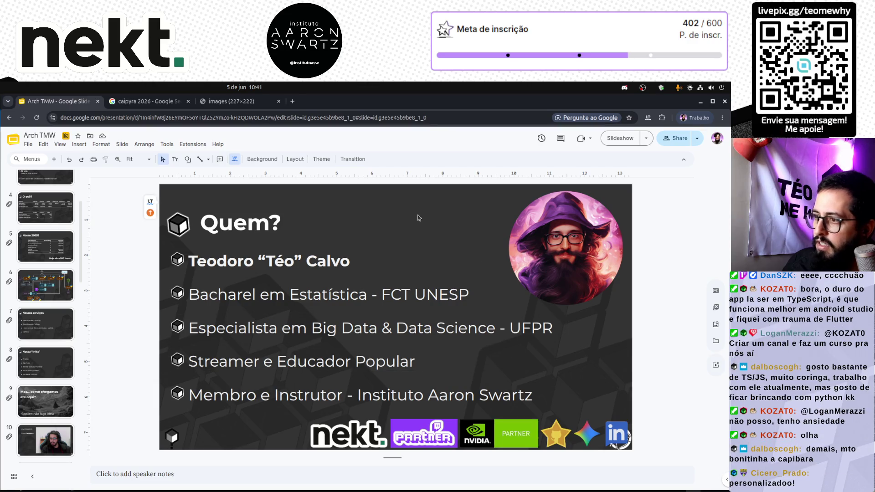
pyautogui.scroll(3, 47, 254)
pyautogui.click(122, 145)
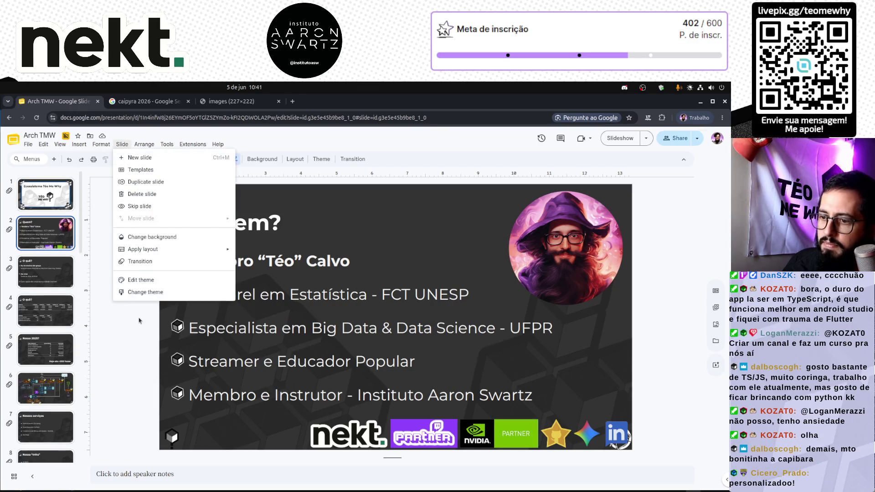
pyautogui.click(140, 279)
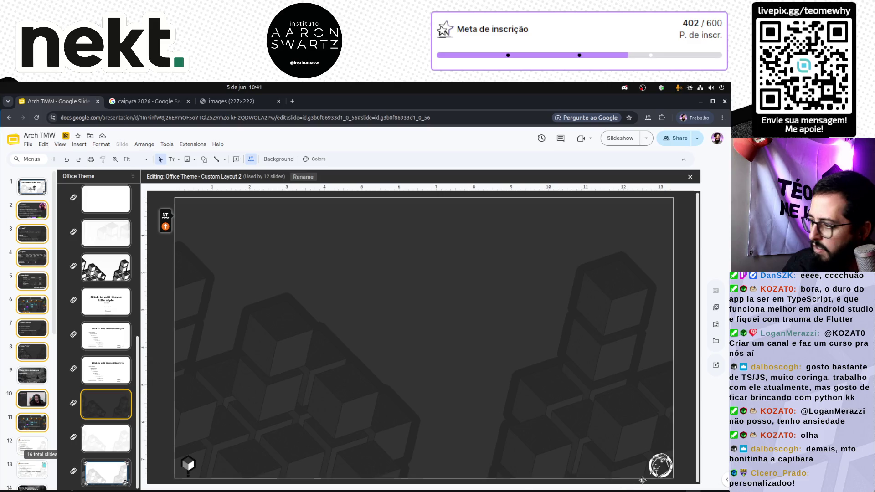
pyautogui.press('Delete')
pyautogui.click(188, 464)
pyautogui.press('Delete')
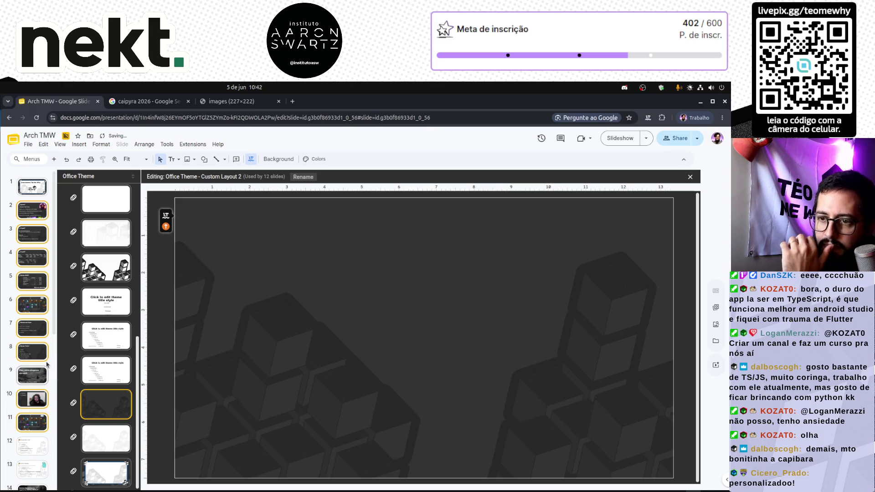
pyautogui.click(33, 195)
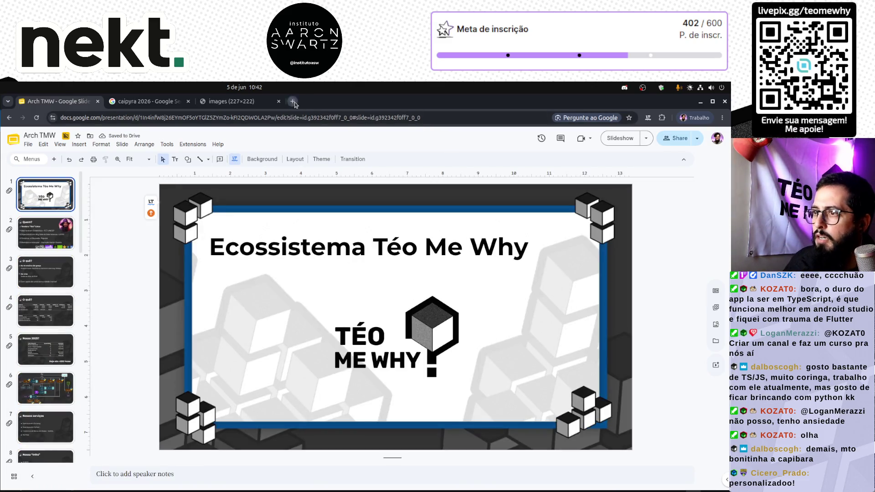
# Step: Close Pinta, discarding both unsaved edited images
pyautogui.hotkey('ctrl', 't')
pyautogui.hotkey('alt', 'Tab')
pyautogui.hotkey('alt', 'Tab')
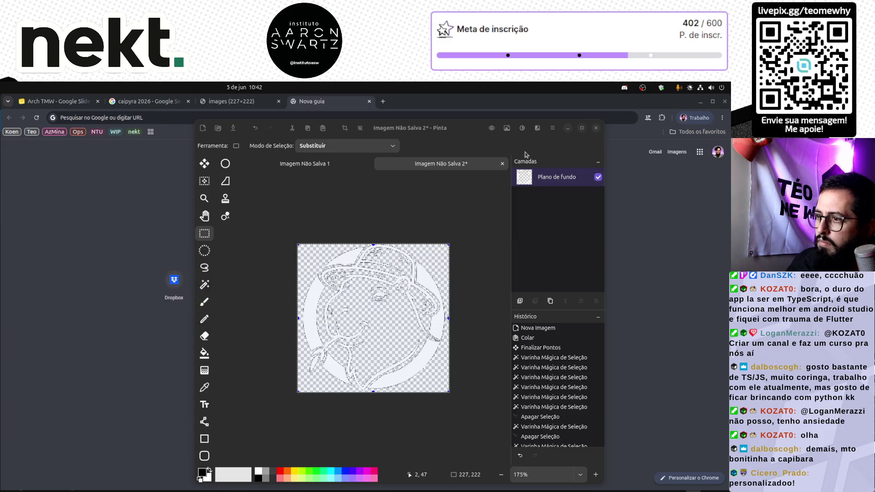
pyautogui.click(594, 130)
pyautogui.click(391, 329)
pyautogui.hotkey('alt', 'Tab')
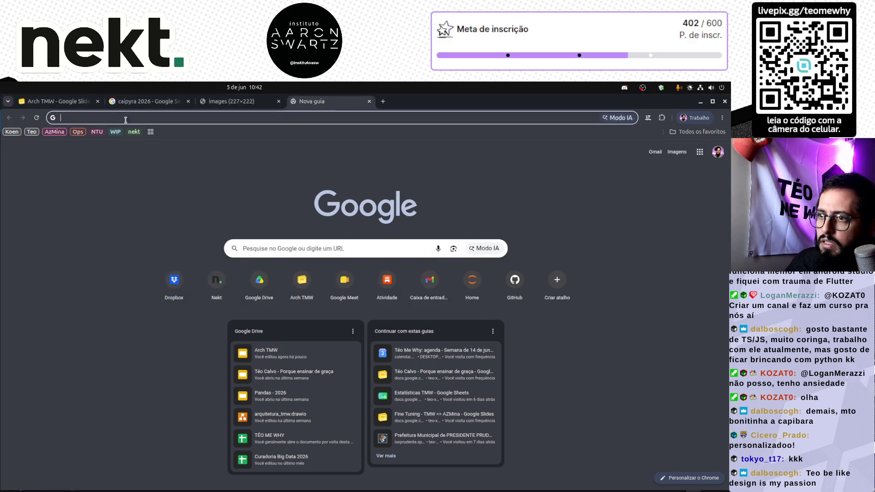
# Step: Copy the orange ICMC-USP Caipyra 2026 banner from Google Images, full-size in its own tab
pyautogui.click(136, 102)
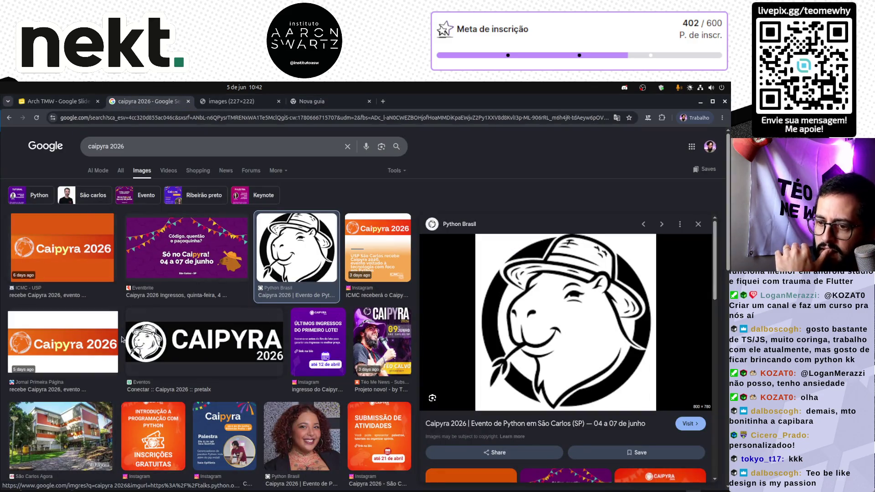
pyautogui.scroll(-5, 86, 334)
pyautogui.scroll(-5, 258, 338)
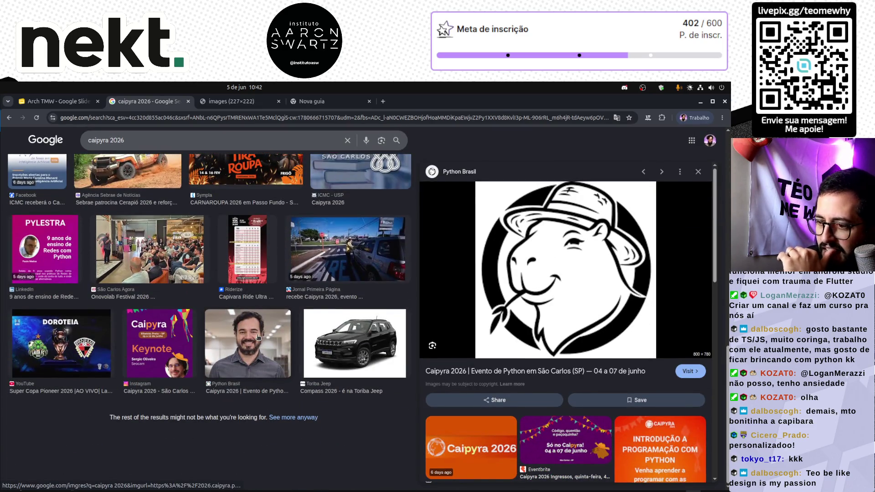
pyautogui.scroll(10, 259, 338)
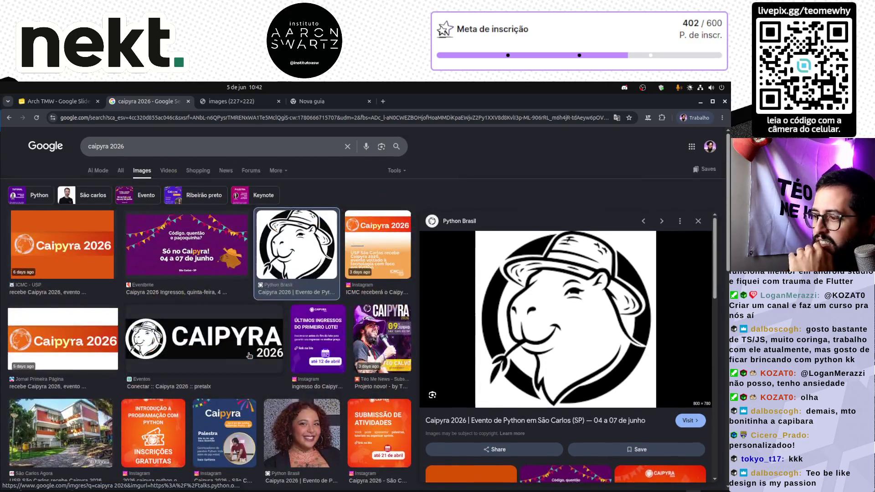
pyautogui.press('Left')
pyautogui.press('Left')
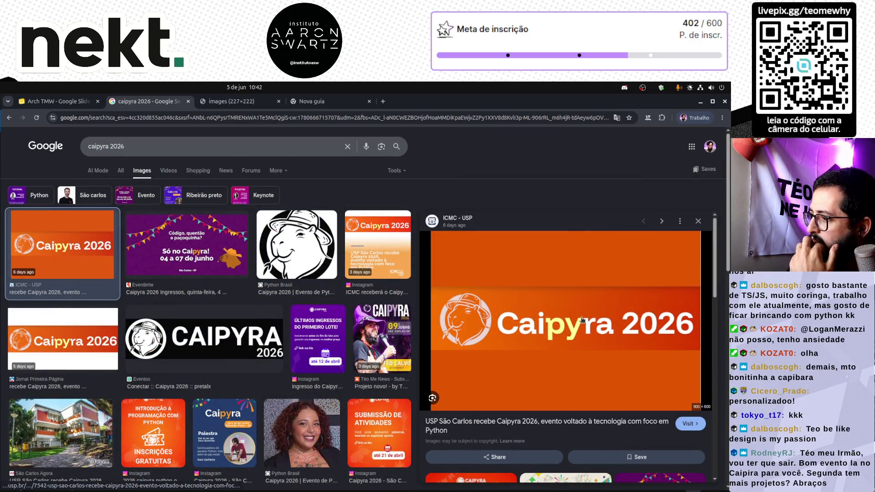
pyautogui.rightClick(582, 320)
pyautogui.click(525, 262)
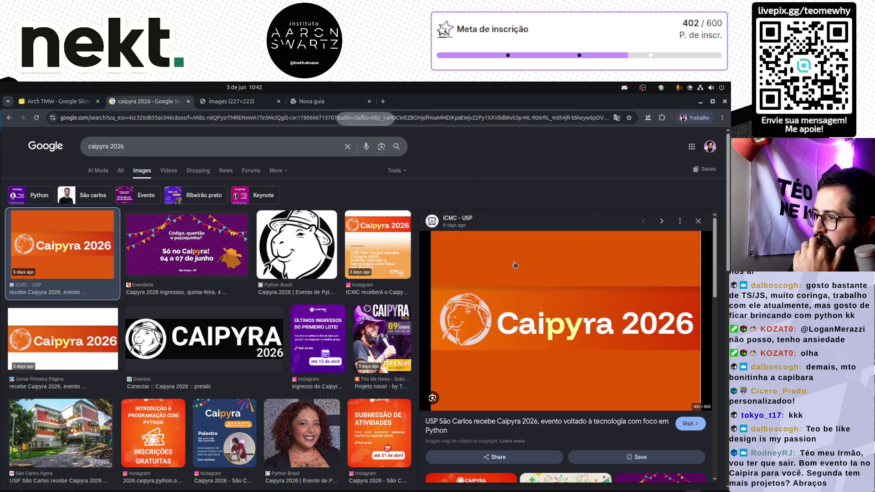
pyautogui.rightClick(547, 308)
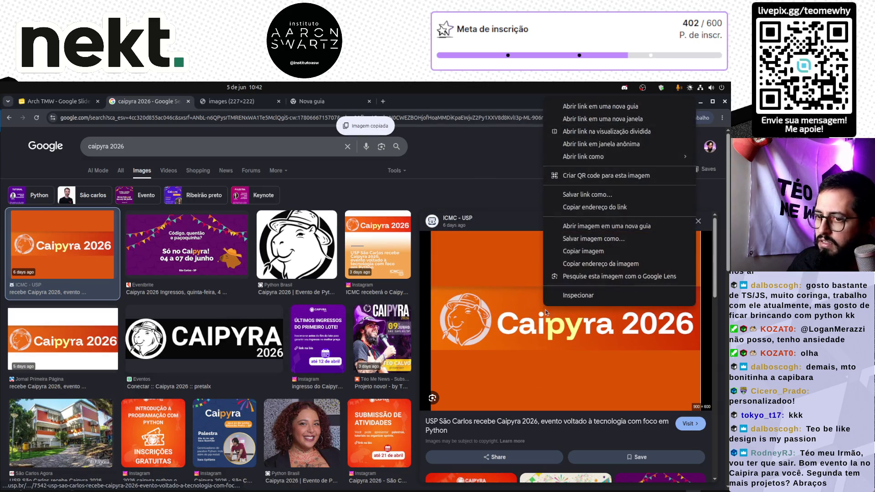
pyautogui.rightClick(515, 325)
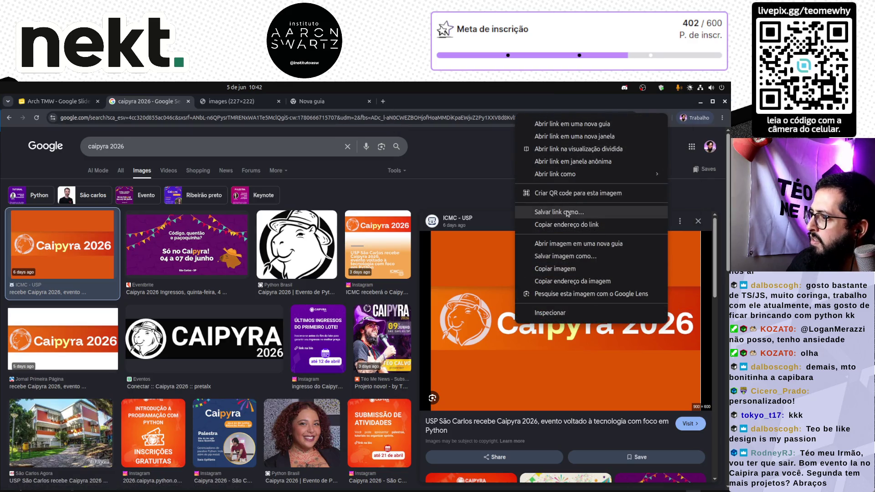
pyautogui.click(566, 244)
pyautogui.hotkey('ctrl', 'Tab')
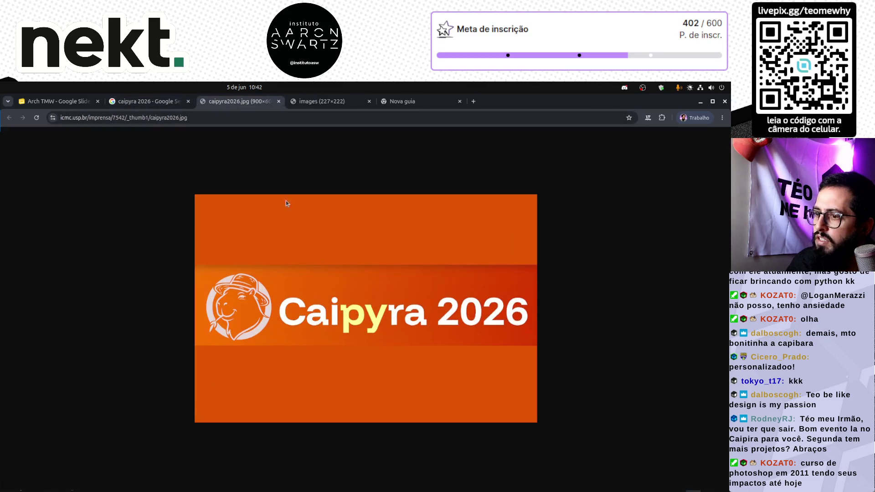
pyautogui.rightClick(358, 291)
pyautogui.click(390, 326)
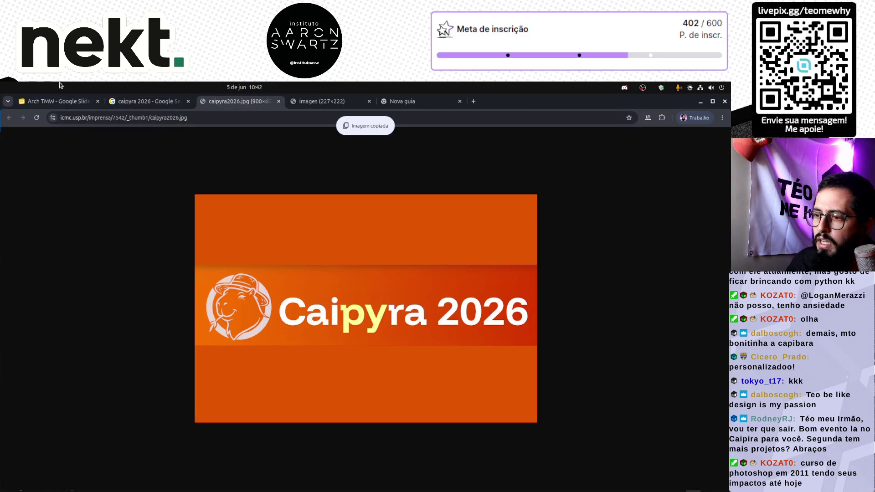
# Step: Back in the Arch TMW deck, move the TÉO ME WHY logo to the left on the title slide
pyautogui.click(58, 102)
pyautogui.moveTo(401, 332); pyautogui.dragTo(280, 320)
pyautogui.click(413, 359)
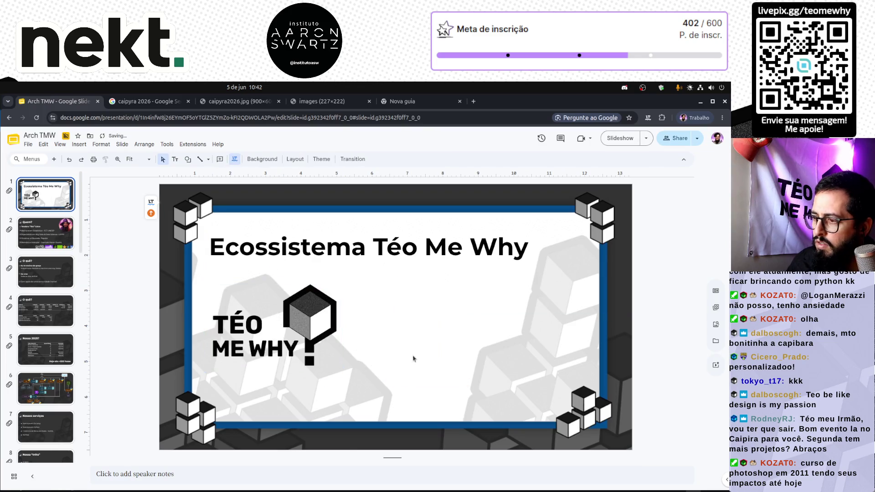
# Step: Paste the Caipyra banner, crop away its top and bottom orange bands, and place it beside the logo
pyautogui.hotkey('ctrl', 'v')
pyautogui.doubleClick(472, 311)
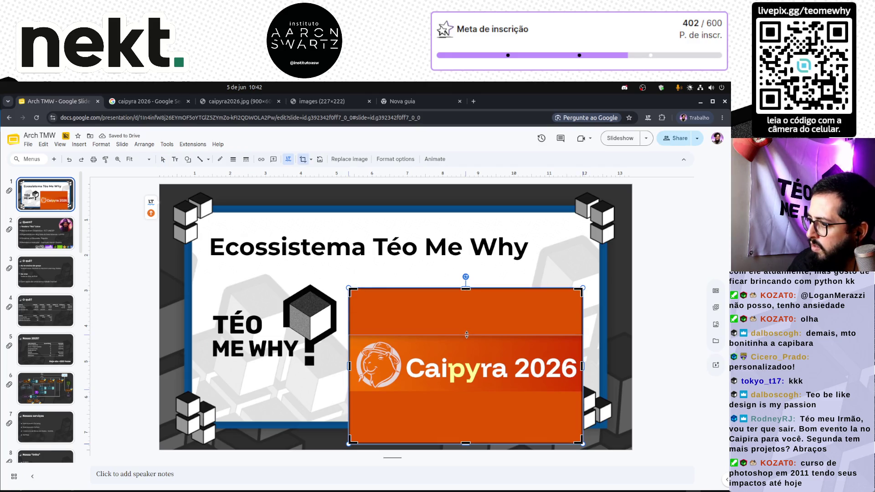
pyautogui.moveTo(465, 335); pyautogui.dragTo(466, 338)
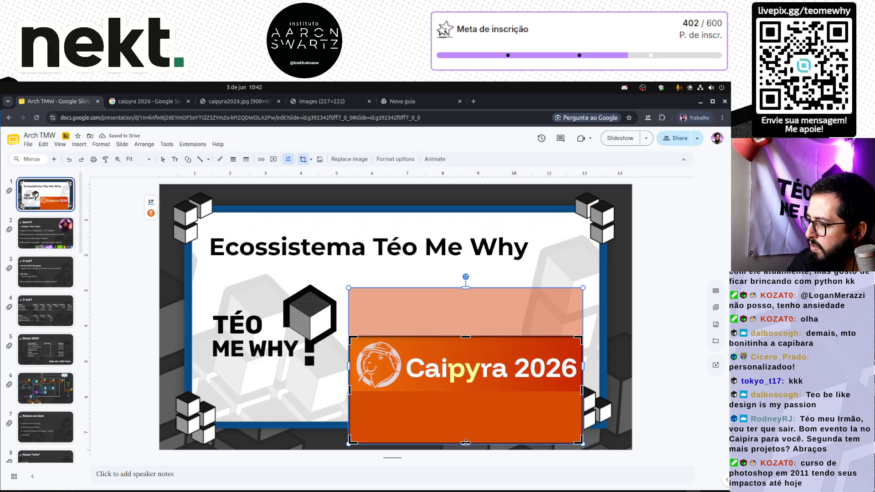
pyautogui.moveTo(460, 391); pyautogui.dragTo(462, 393)
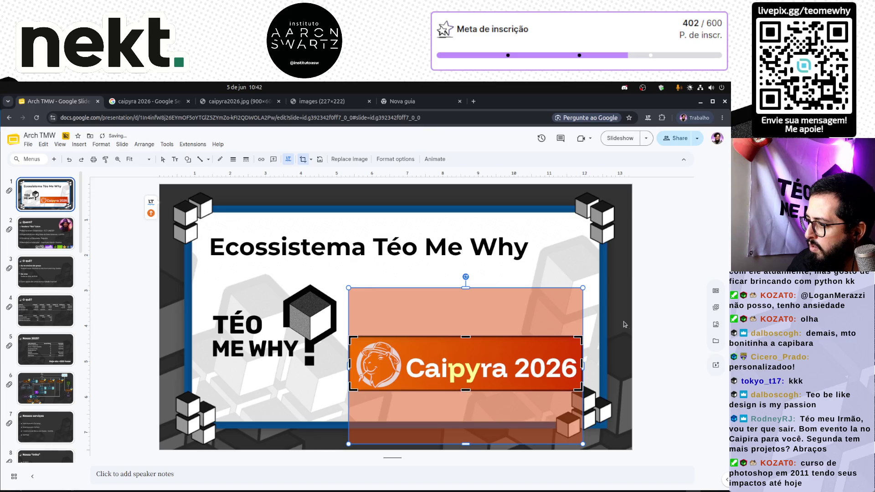
pyautogui.press('Return')
pyautogui.moveTo(487, 365)
pyautogui.mouseDown()
pyautogui.moveTo(492, 330)
pyautogui.moveTo(499, 329)
pyautogui.mouseUp()
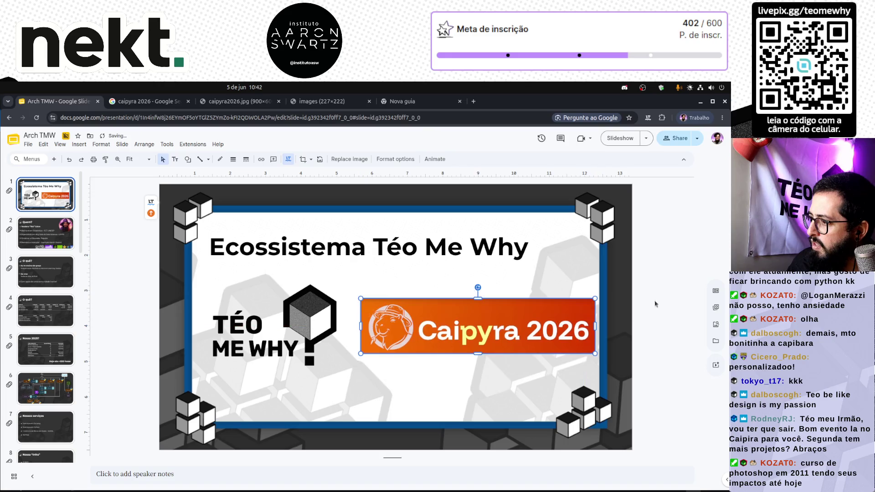
# Step: Nudge the TÉO ME WHY logo slightly right, then move to the Quem? slide
pyautogui.click(286, 340)
pyautogui.moveTo(286, 339); pyautogui.dragTo(290, 340)
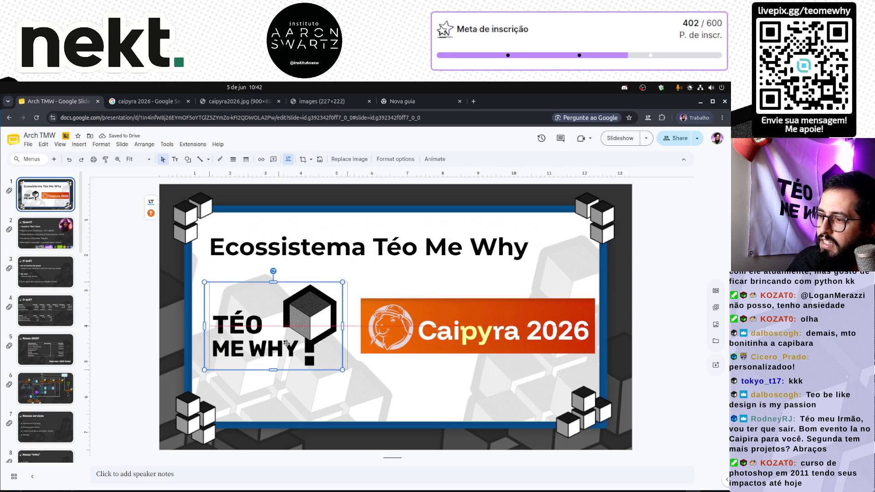
pyautogui.click(420, 397)
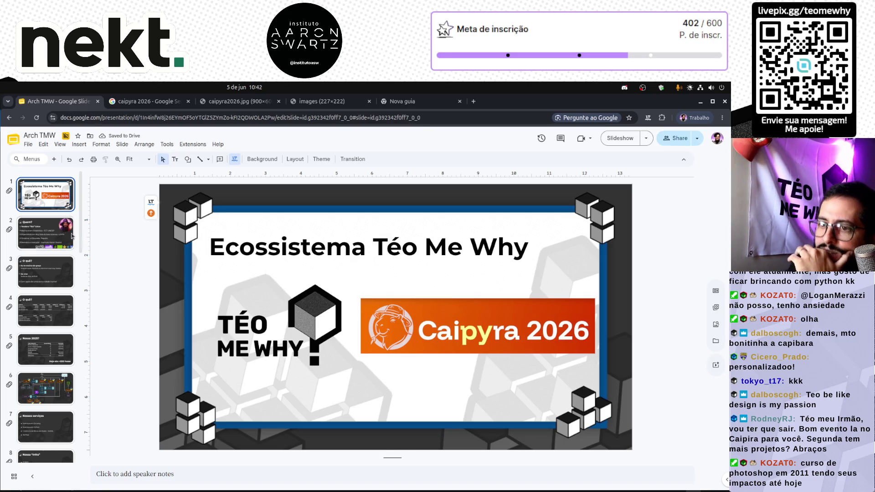
pyautogui.click(57, 237)
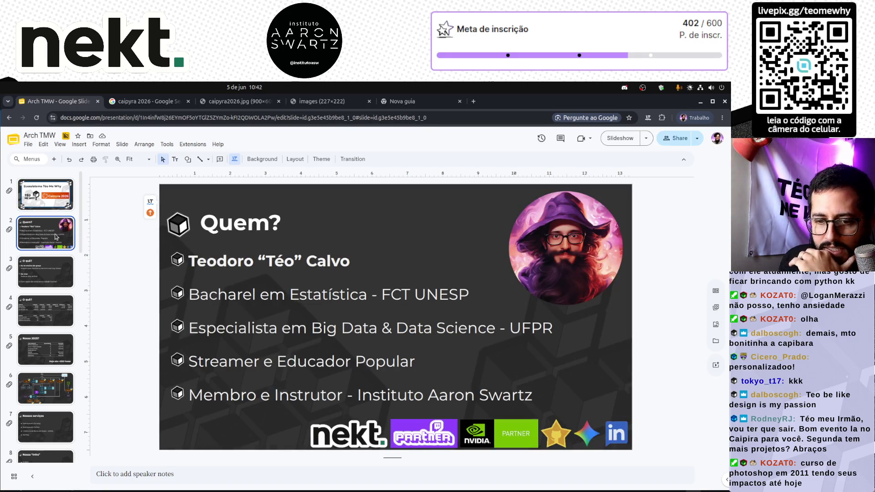
# Step: Step through the filmstrip from the title slide to slide 14, Como organizar o material do YouTube?
pyautogui.press('Down')
pyautogui.press('Up')
pyautogui.press('Up')
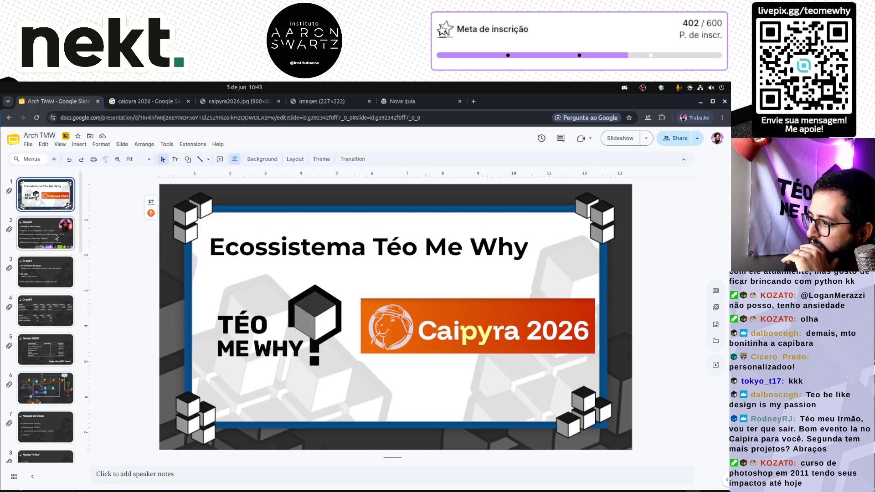
pyautogui.press('Down')
pyautogui.press('Down')
pyautogui.press('Down')
pyautogui.press('Down')
pyautogui.press('Down')
pyautogui.press('Down')
pyautogui.press('Down')
pyautogui.press('Down')
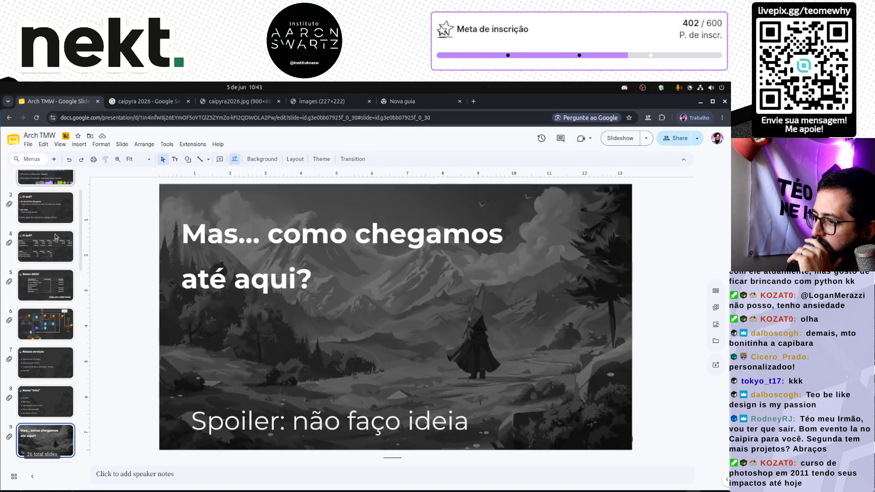
pyautogui.press('Up')
pyautogui.press('Up')
pyautogui.press('Down')
pyautogui.press('Down')
pyautogui.press('Down')
pyautogui.press('Down')
pyautogui.press('Down')
pyautogui.press('Down')
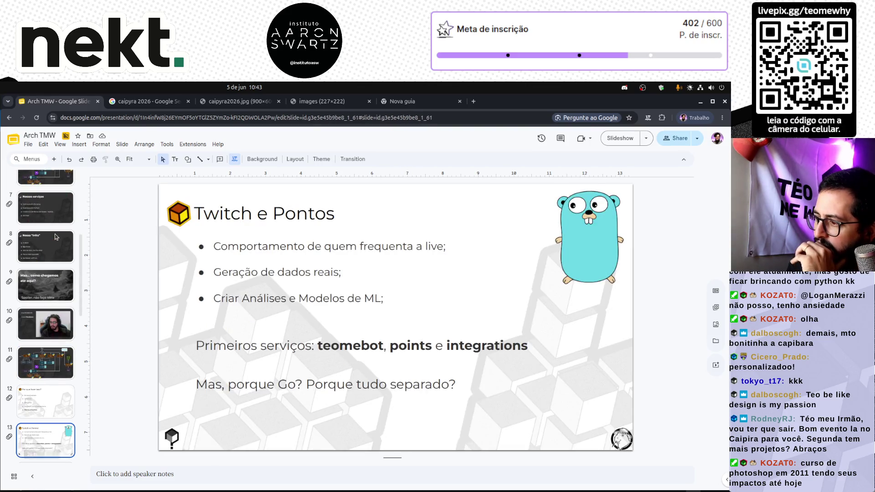
pyautogui.press('Down')
pyautogui.press('Down')
pyautogui.press('Up')
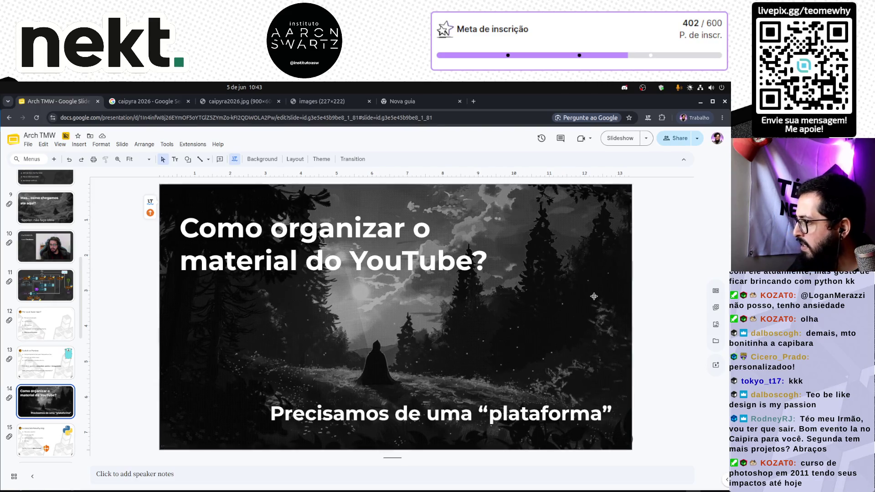
# Step: Resize the slide-14 background image slightly, then undo the change to leave it in place
pyautogui.click(624, 318)
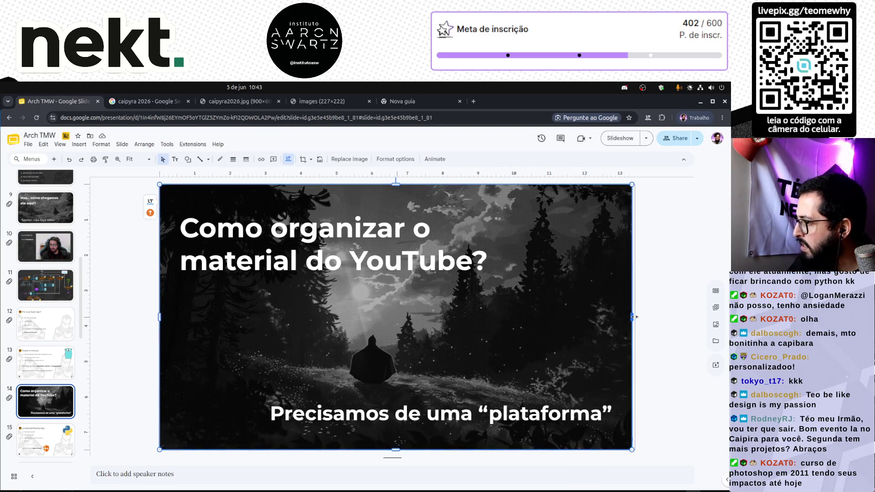
pyautogui.moveTo(634, 317); pyautogui.dragTo(631, 317)
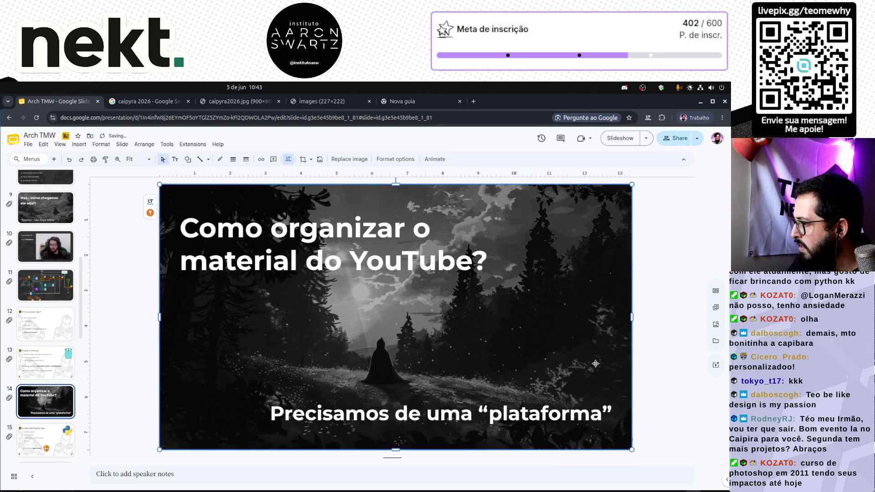
pyautogui.moveTo(632, 450); pyautogui.dragTo(632, 451)
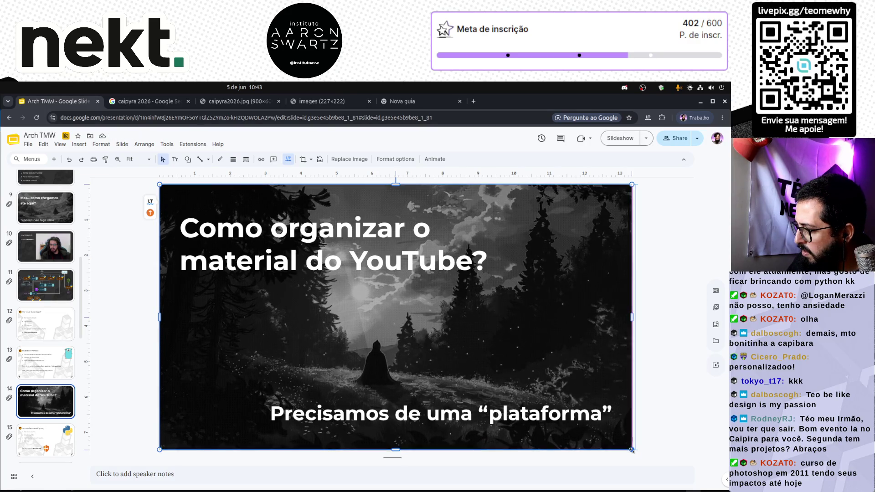
pyautogui.click(44, 363)
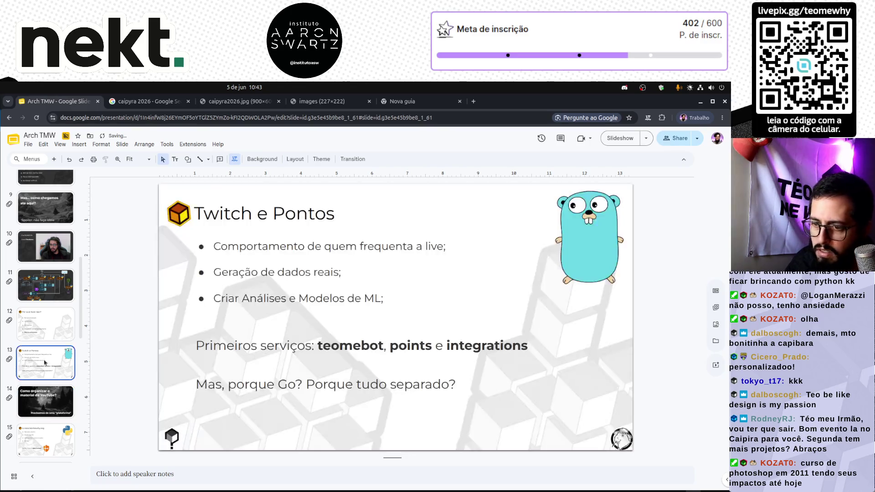
pyautogui.click(54, 401)
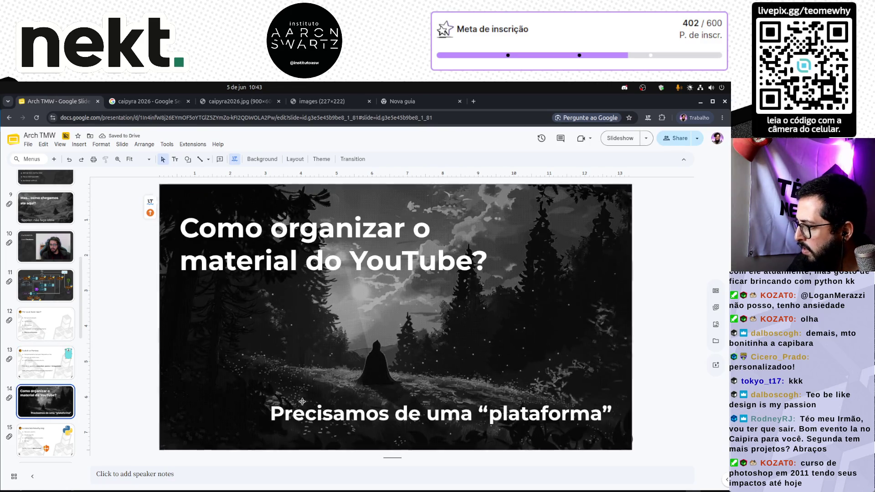
pyautogui.click(584, 359)
pyautogui.hotkey('ctrl', 'v')
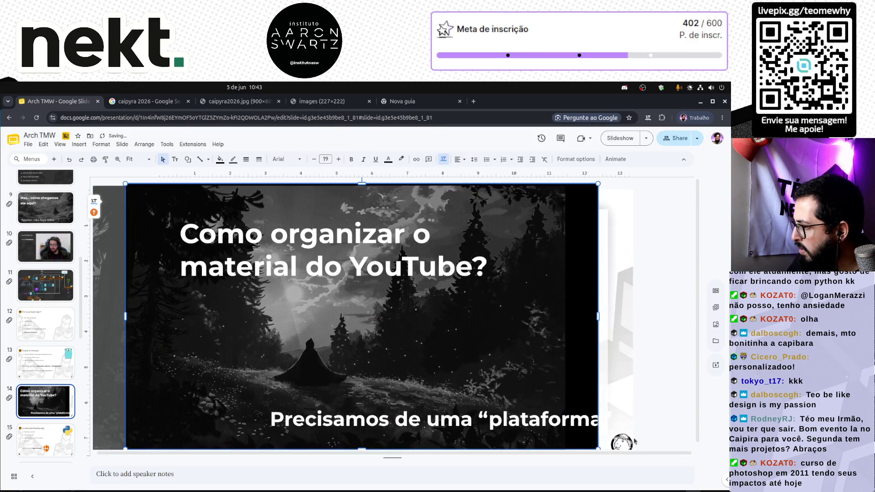
pyautogui.click(617, 388)
pyautogui.hotkey('ctrl', 'z')
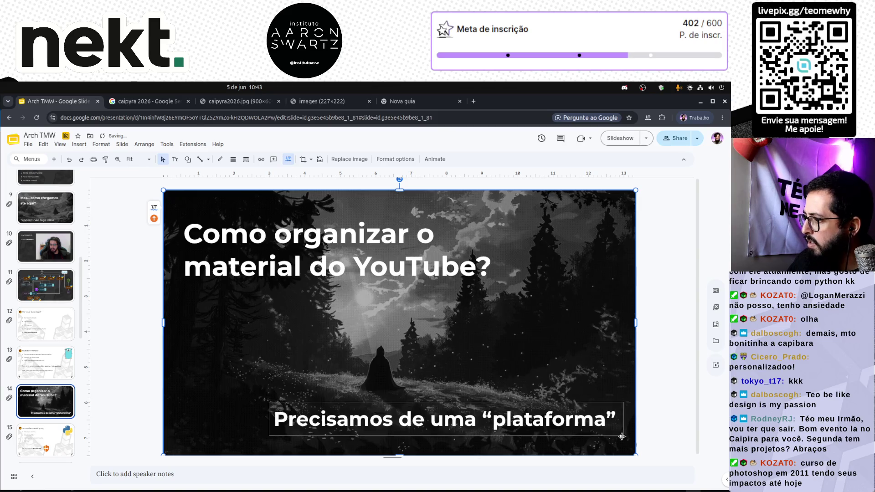
# Step: Open the Office Theme editor via the Slide menu's Edit theme option
pyautogui.click(63, 409)
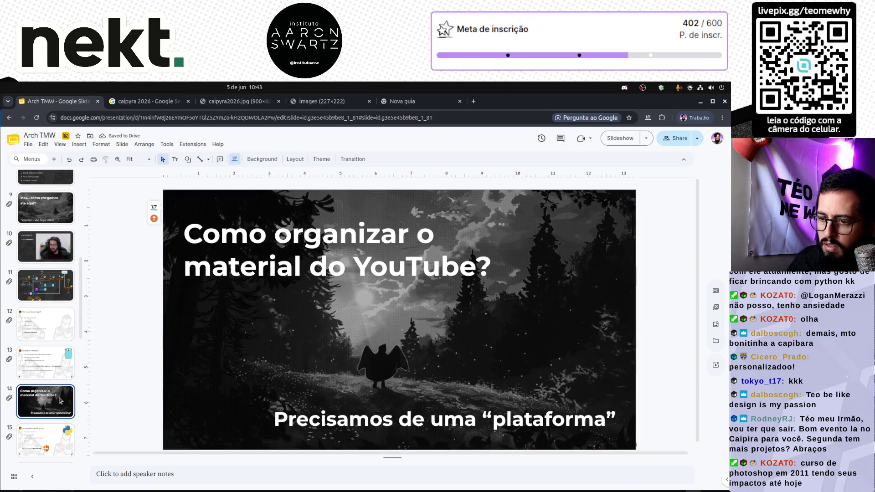
pyautogui.scroll(5, 79, 206)
pyautogui.click(79, 145)
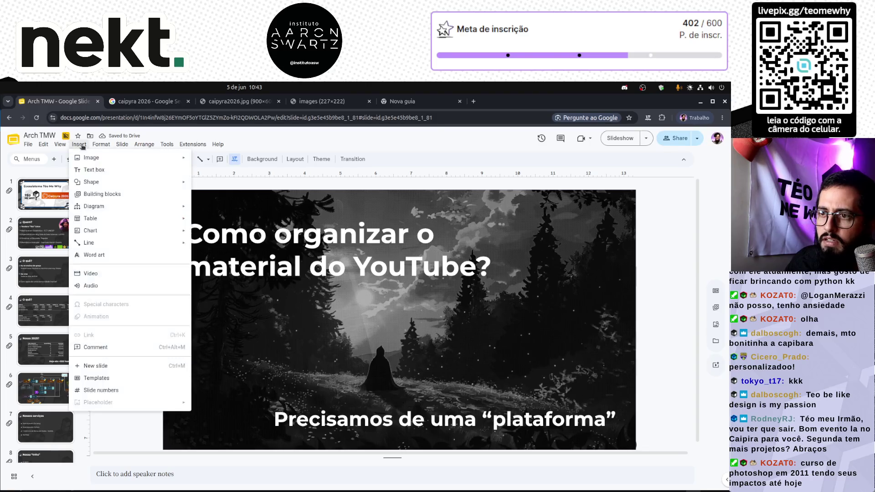
pyautogui.click(140, 280)
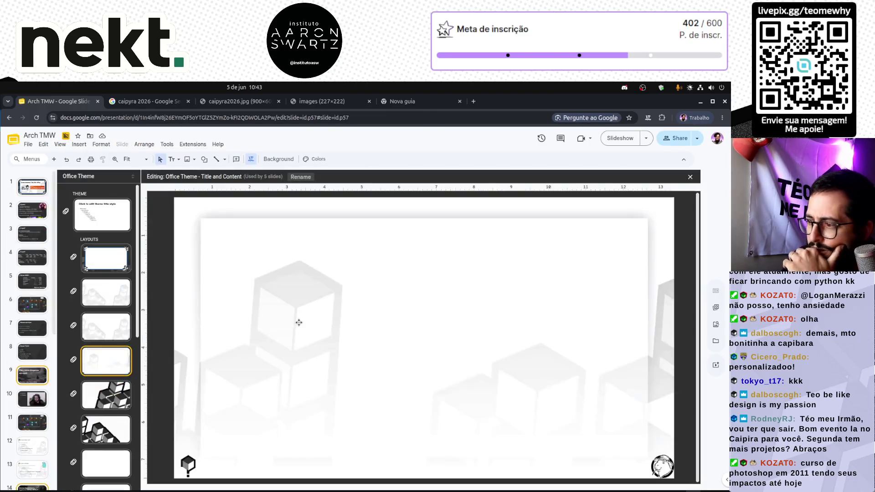
# Step: Review the Custom Layout, 2_Titulo e conteúdo and Section Header layouts and their corner logos
pyautogui.click(660, 465)
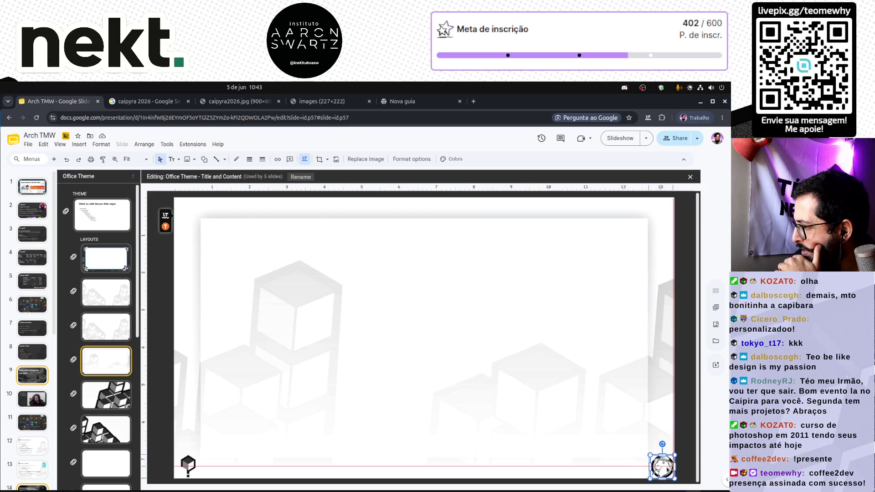
pyautogui.click(691, 433)
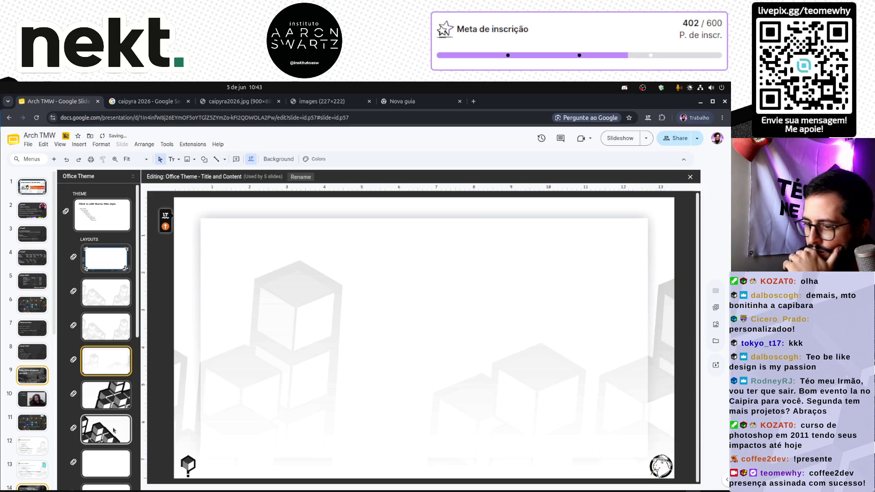
pyautogui.click(113, 333)
pyautogui.click(662, 466)
pyautogui.click(686, 438)
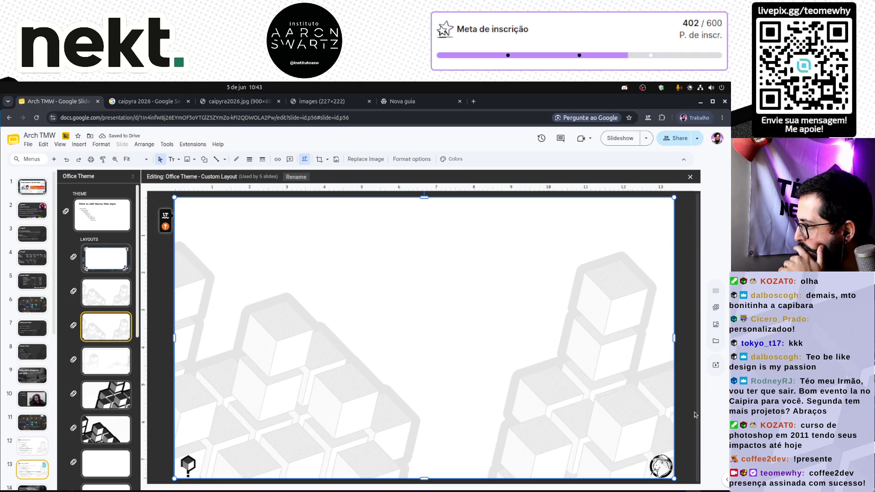
pyautogui.click(107, 464)
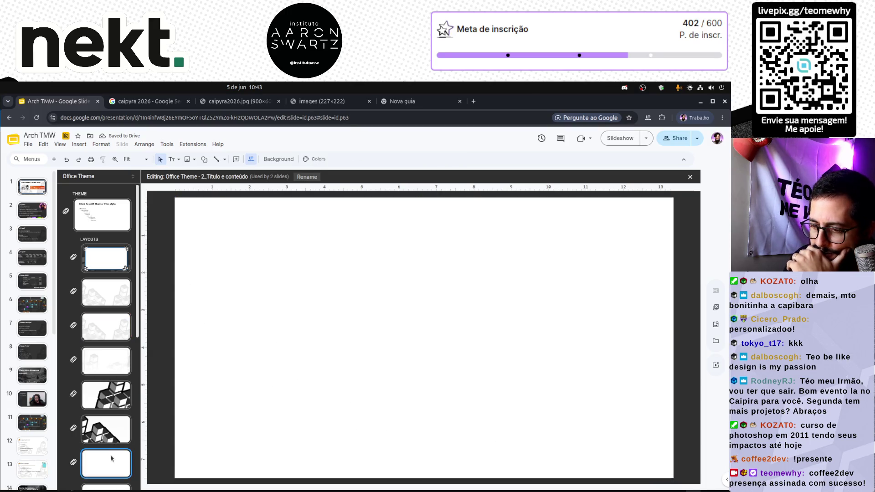
pyautogui.scroll(-3, 113, 356)
pyautogui.click(113, 315)
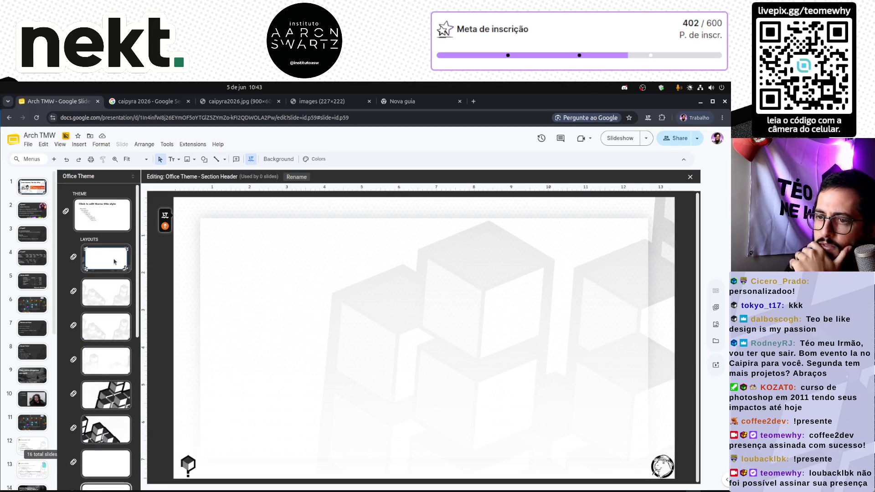
# Step: Close the theme editor and step through the deck's first slides
pyautogui.click(690, 176)
pyautogui.click(46, 272)
pyautogui.click(62, 320)
pyautogui.click(66, 358)
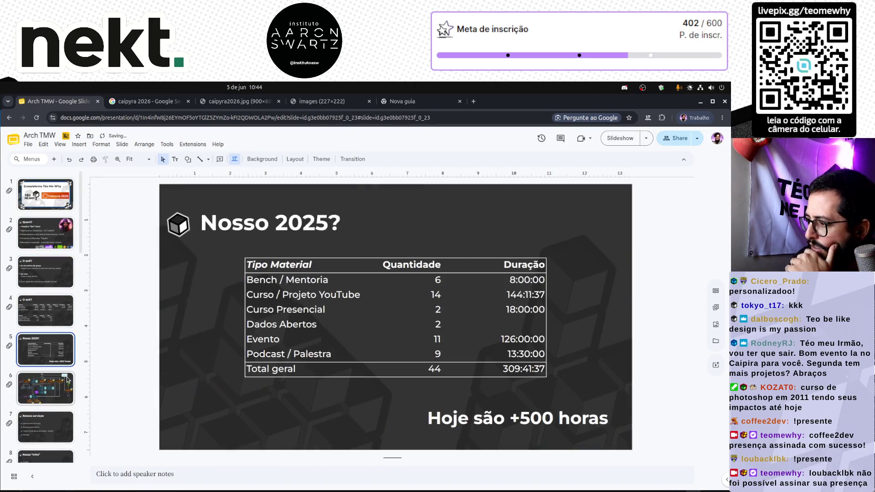
# Step: Browse down the filmstrip around slides 10 to 13
pyautogui.click(71, 396)
pyautogui.click(45, 435)
pyautogui.scroll(-3, 46, 435)
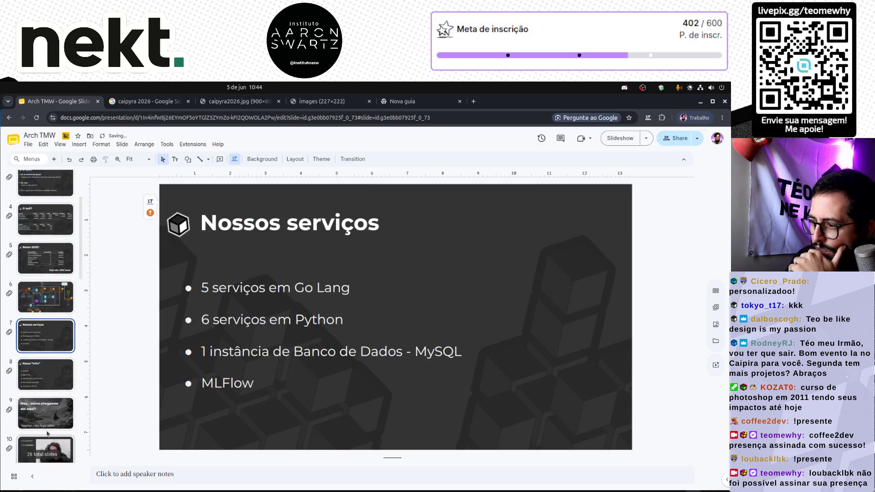
pyautogui.click(48, 370)
pyautogui.click(53, 417)
pyautogui.click(58, 369)
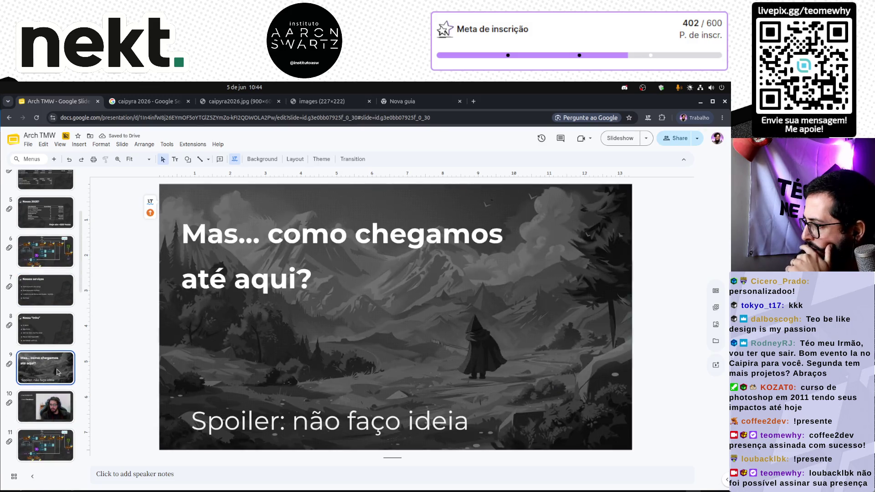
pyautogui.press('Down')
pyautogui.press('Down')
pyautogui.press('Down')
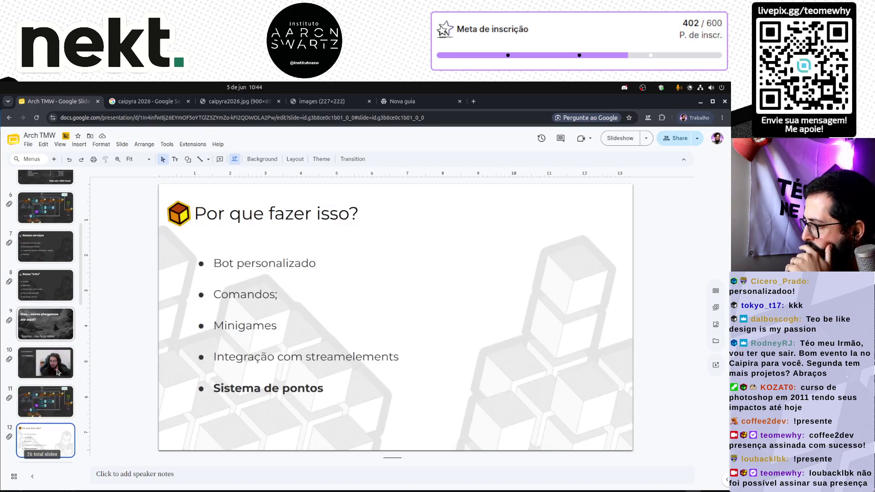
pyautogui.press('Down')
pyautogui.press('Down')
pyautogui.press('Down')
pyautogui.press('Down')
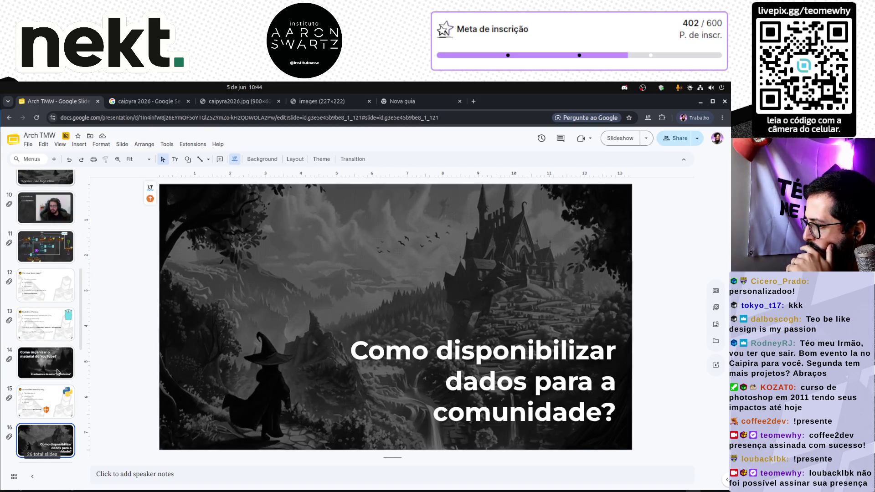
pyautogui.press('Down')
pyautogui.press('Down')
pyautogui.press('Up')
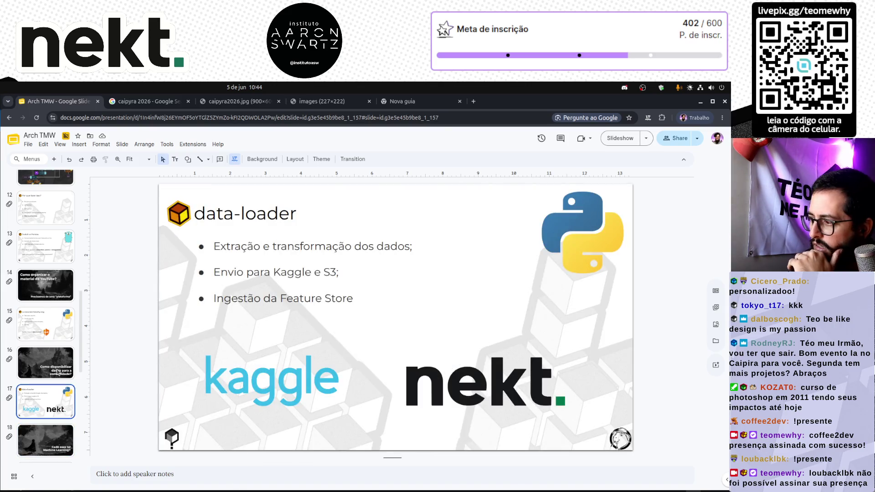
pyautogui.press('Up')
pyautogui.press('Up')
pyautogui.press('Up')
pyautogui.press('Up')
pyautogui.press('Up')
pyautogui.press('Up')
pyautogui.press('Down')
pyautogui.press('Down')
pyautogui.press('Up')
pyautogui.press('Down')
# Step: Continue from slide 15 to slide 22, Magia com R, glancing at the next slide's diagram
pyautogui.click(58, 372)
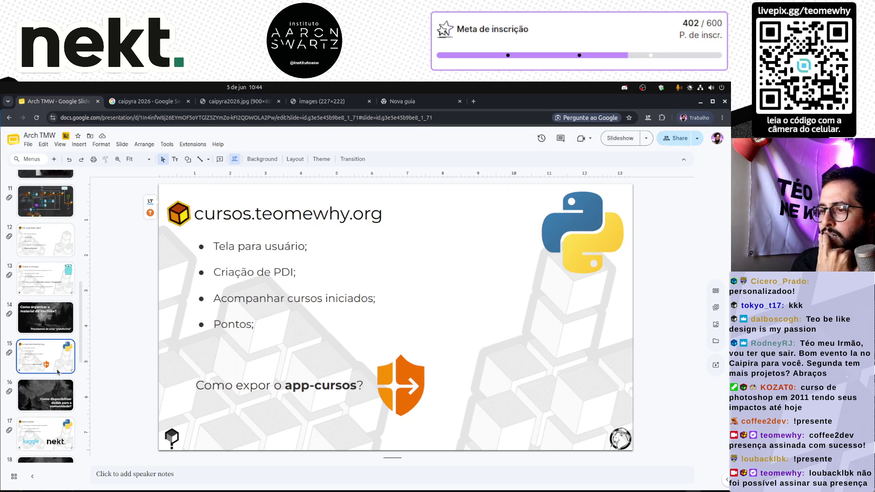
pyautogui.press('Down')
pyautogui.press('Down')
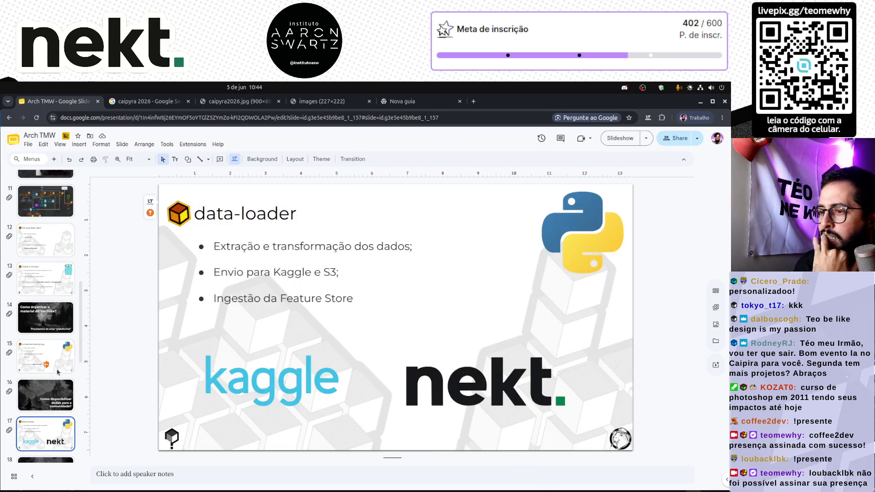
pyautogui.press('Down')
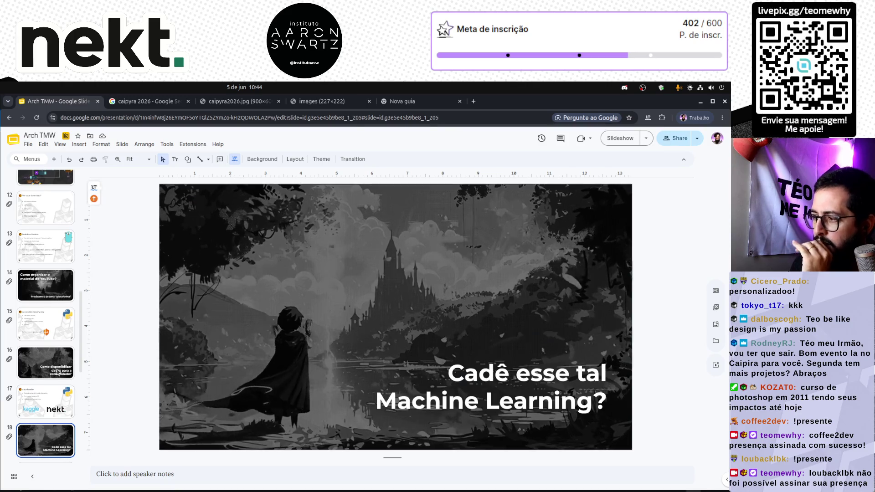
pyautogui.press('Down')
pyautogui.press('Down')
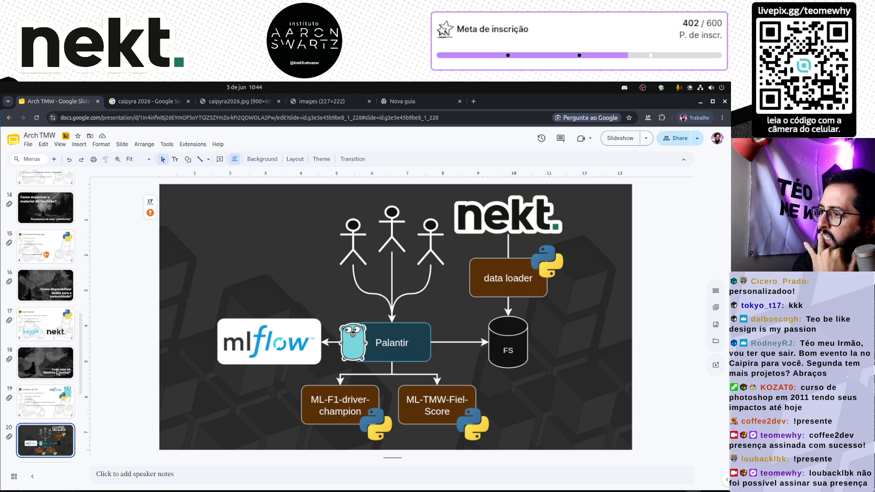
pyautogui.press('Down')
pyautogui.press('Down')
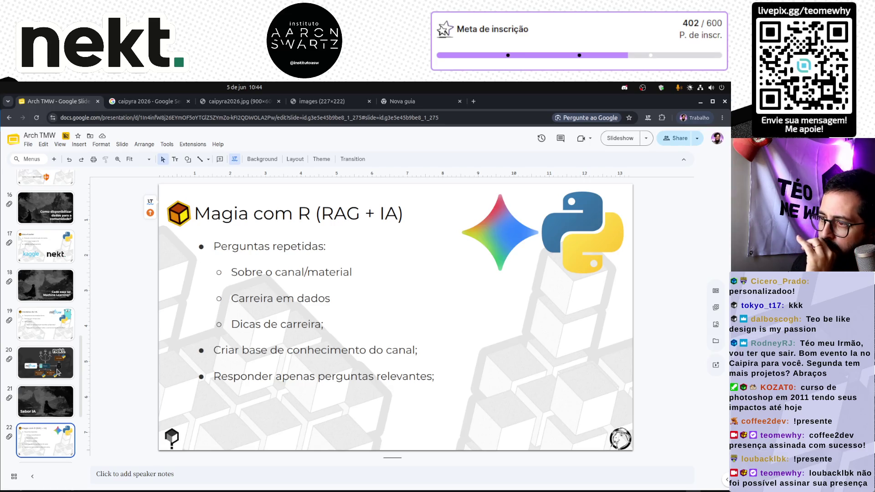
pyautogui.press('Down')
pyautogui.press('Up')
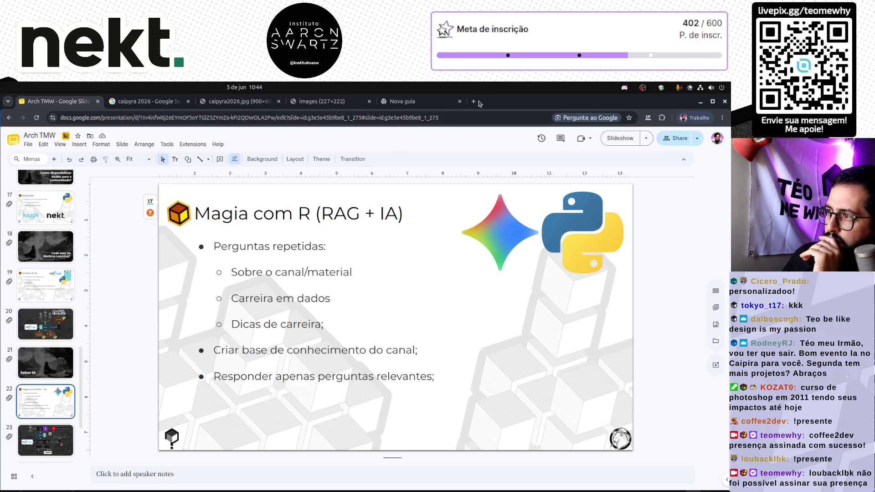
pyautogui.write('qd')
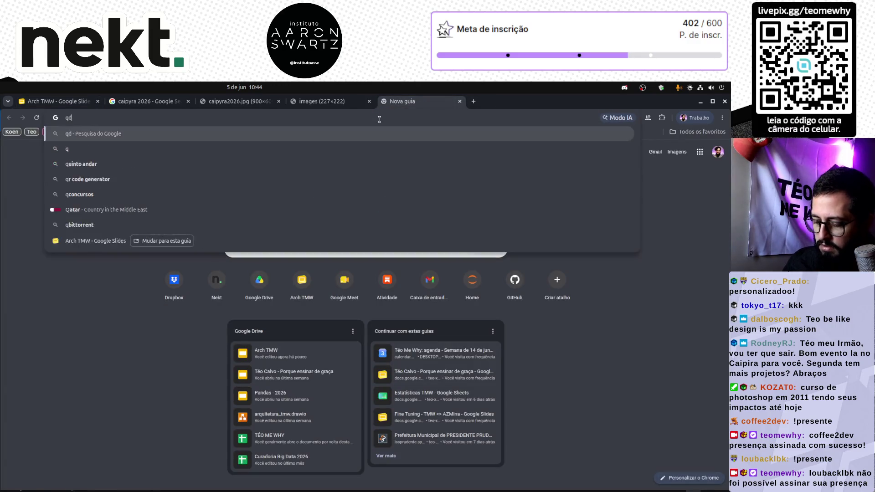
pyautogui.write('rant logo')
# Step: Search 'qdrant logo' in Google Images, open the red cube logo in its own tab and copy it
pyautogui.press('Return')
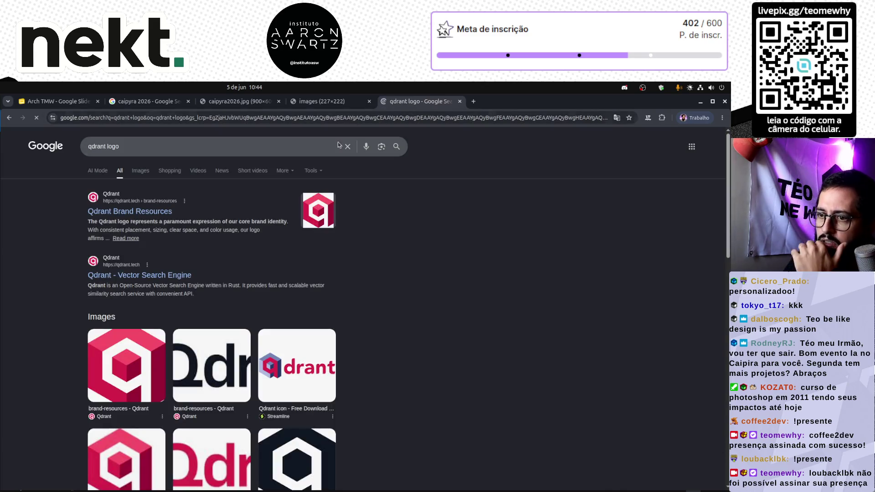
pyautogui.click(141, 170)
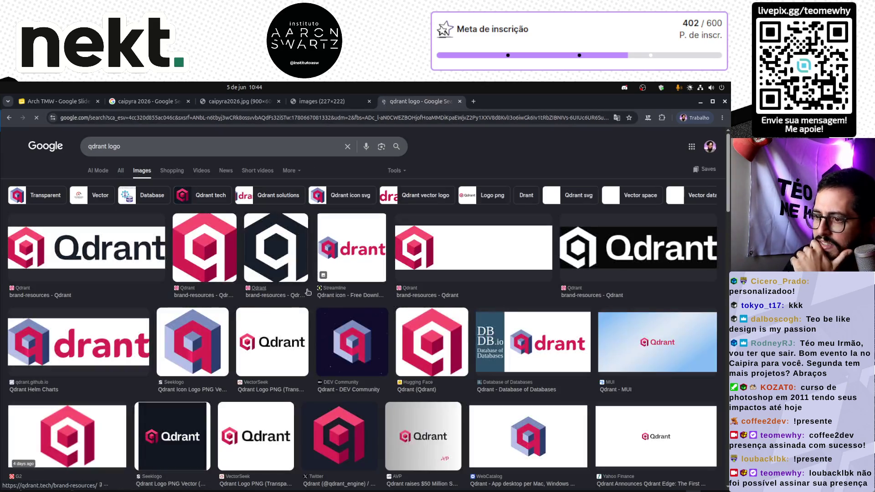
pyautogui.click(216, 255)
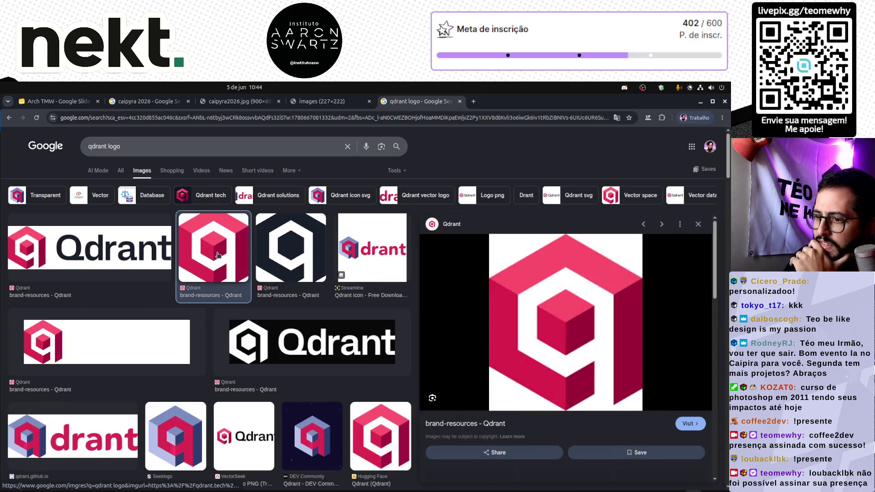
pyautogui.rightClick(574, 319)
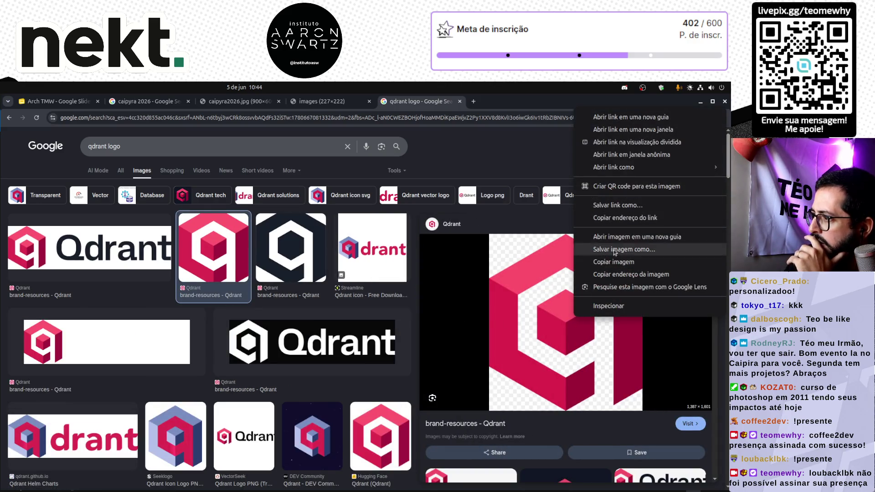
pyautogui.click(636, 236)
pyautogui.click(509, 102)
pyautogui.rightClick(376, 269)
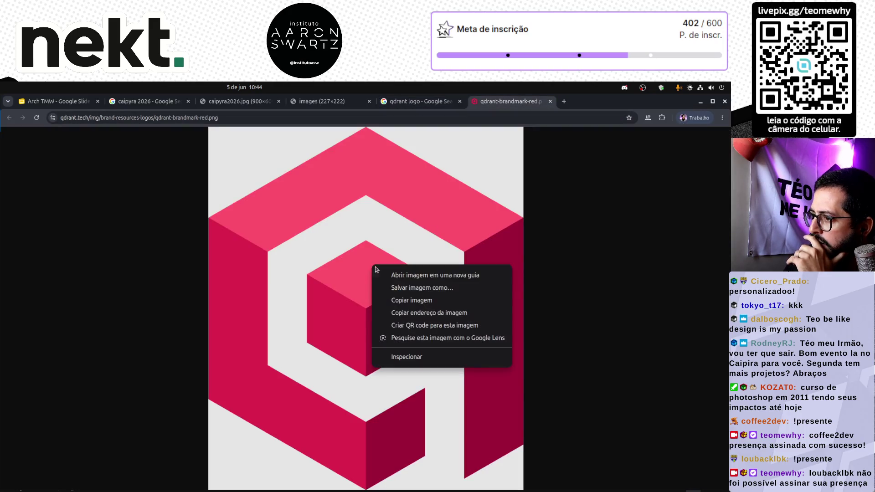
pyautogui.click(423, 301)
pyautogui.click(58, 101)
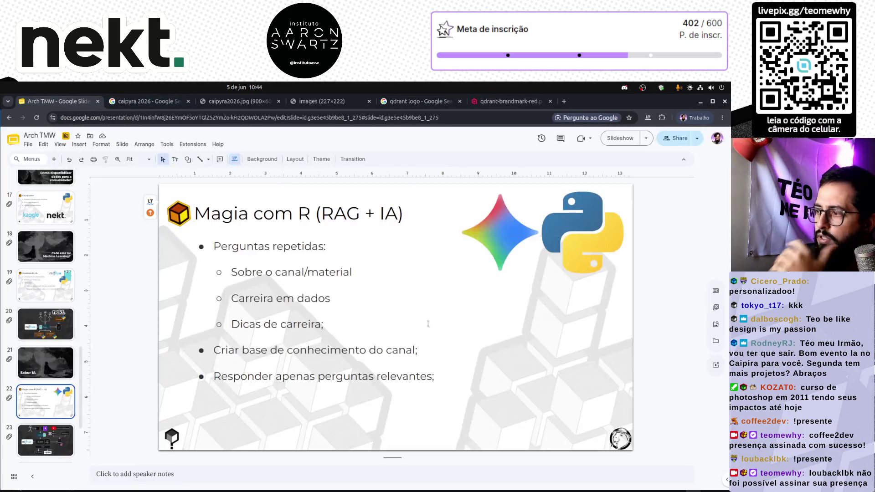
# Step: Paste the Qdrant logo, shrink it and place it below the Python logo, then move to slide 23
pyautogui.hotkey('ctrl', 'v')
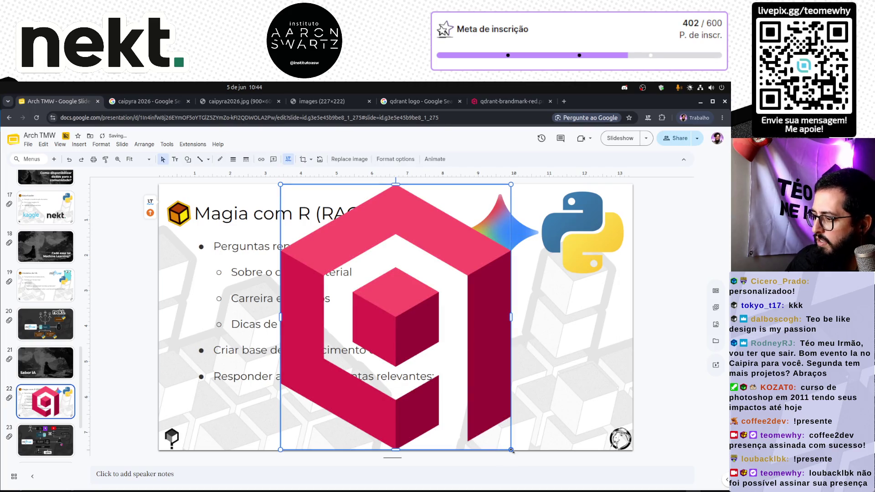
pyautogui.moveTo(512, 450); pyautogui.dragTo(348, 261)
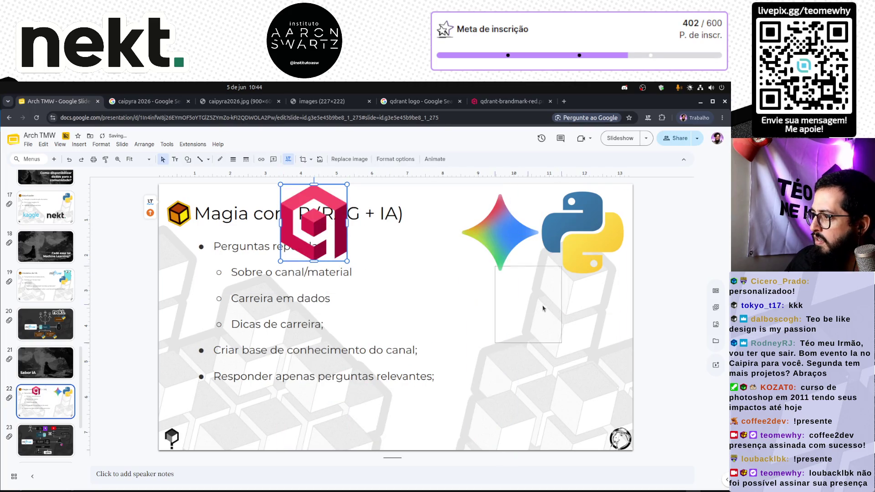
pyautogui.moveTo(543, 309); pyautogui.dragTo(547, 303)
pyautogui.click(631, 374)
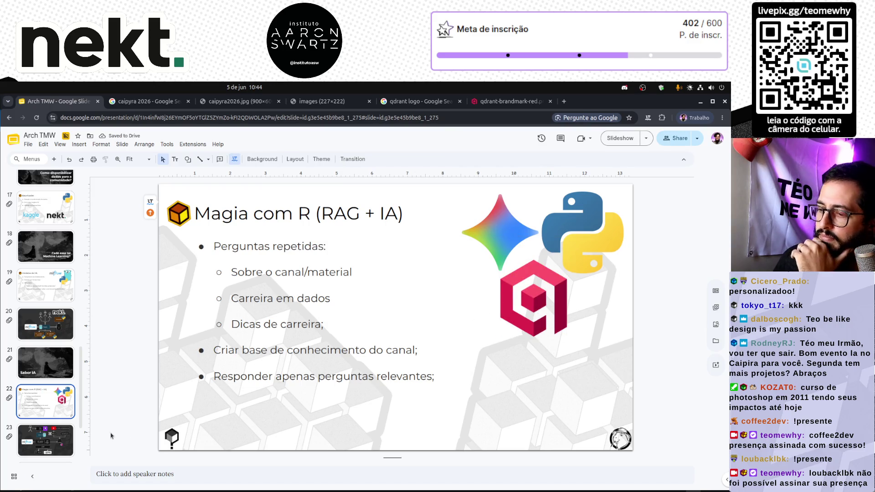
pyautogui.scroll(-3, 51, 417)
pyautogui.click(55, 323)
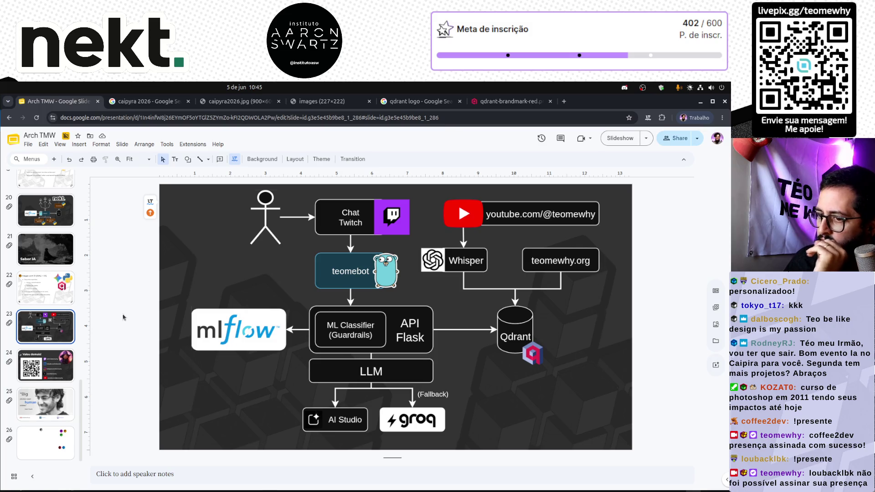
pyautogui.click(42, 281)
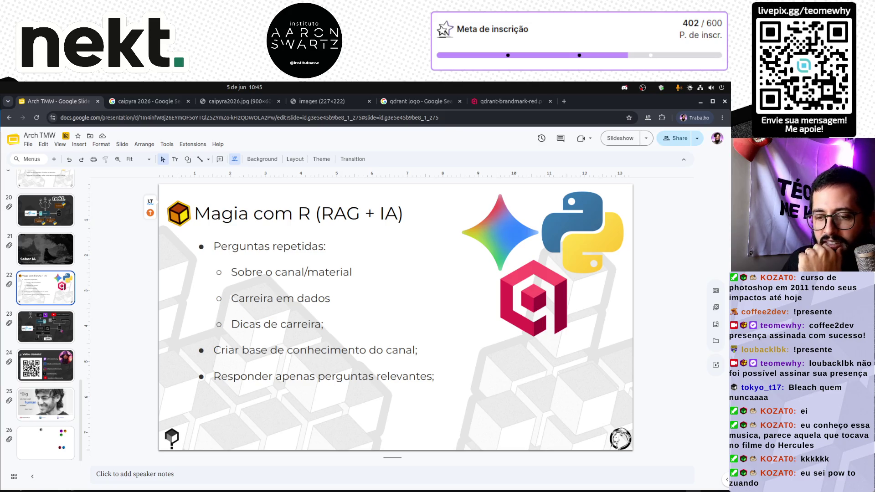
pyautogui.click(46, 366)
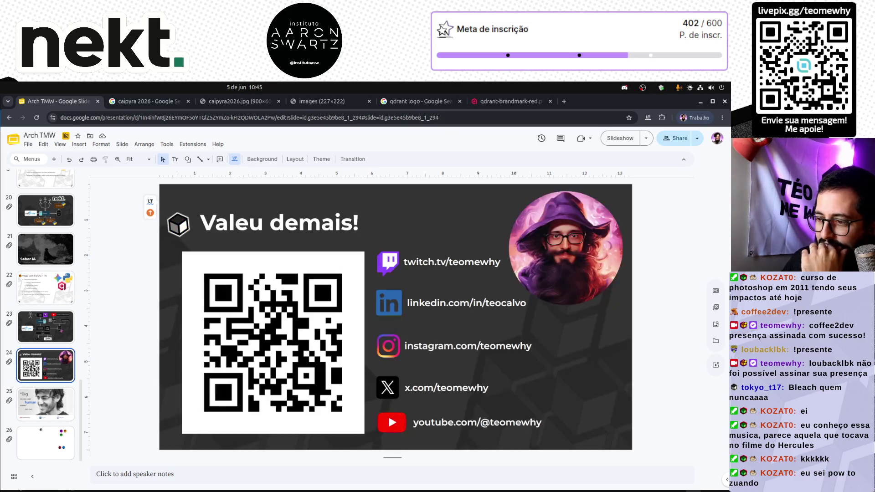
pyautogui.click(55, 336)
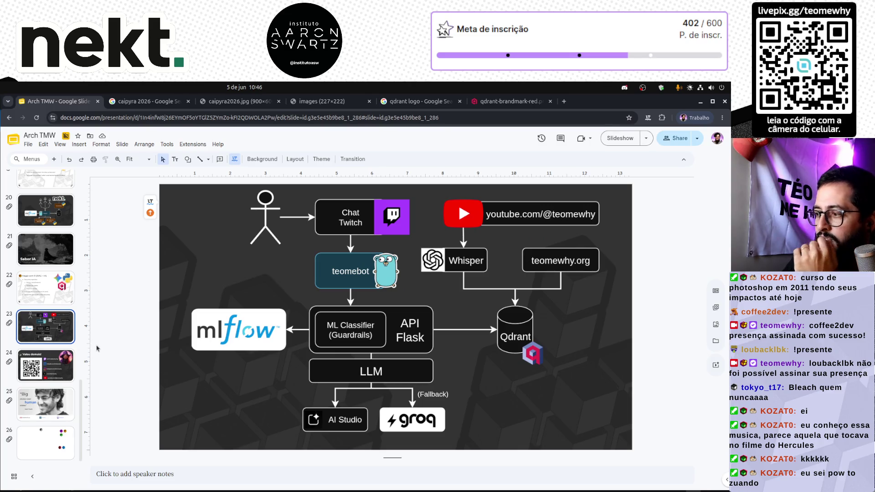
pyautogui.click(48, 286)
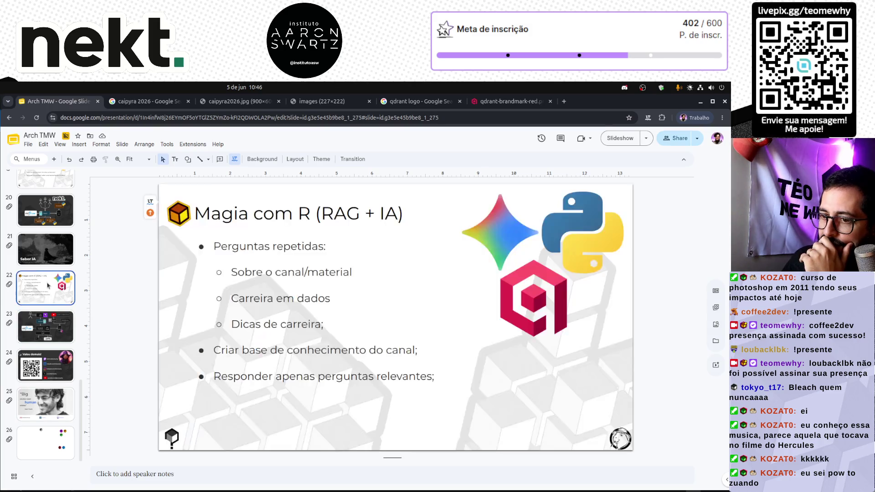
pyautogui.scroll(3, 47, 286)
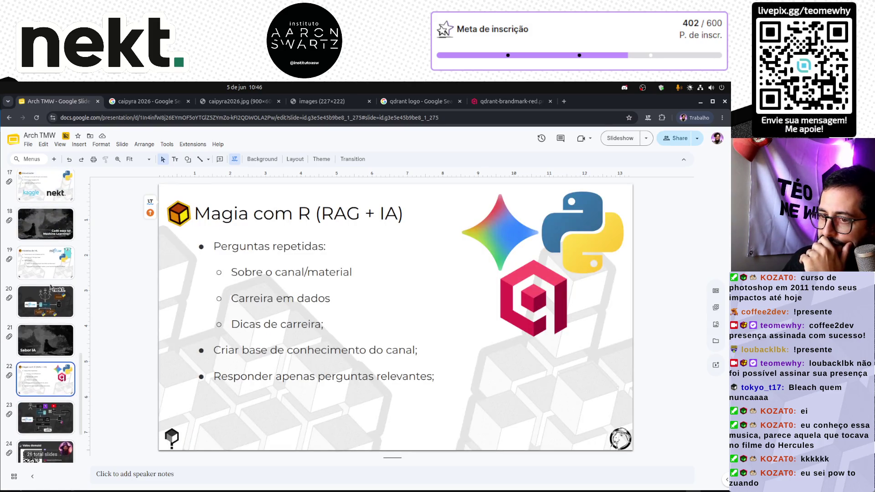
pyautogui.click(55, 296)
pyautogui.click(52, 337)
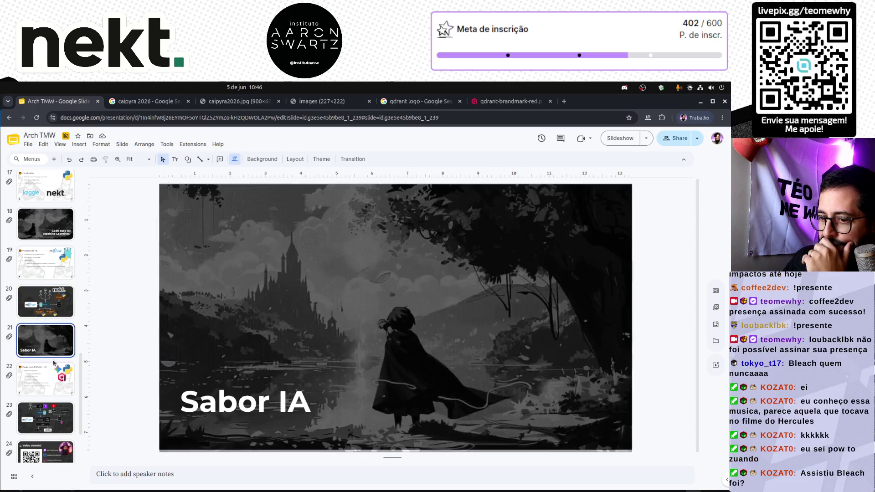
pyautogui.click(51, 362)
pyautogui.scroll(-1, 50, 359)
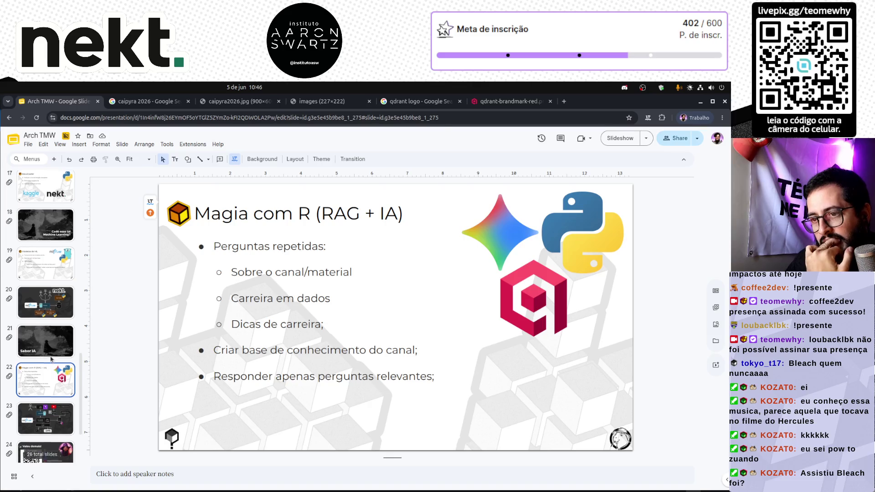
pyautogui.scroll(3, 51, 358)
pyautogui.scroll(3, 51, 358)
pyautogui.scroll(3, 51, 359)
pyautogui.scroll(3, 51, 358)
pyautogui.scroll(3, 50, 359)
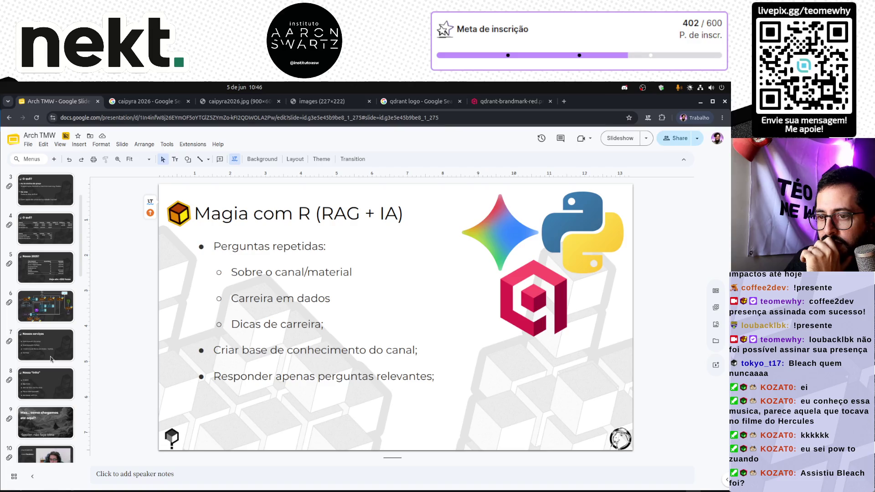
pyautogui.click(51, 302)
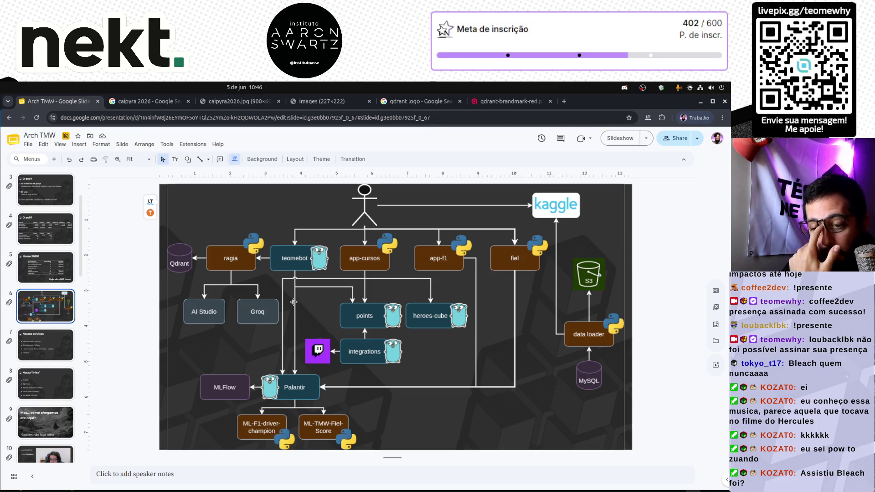
pyautogui.scroll(-5, 44, 394)
pyautogui.scroll(-8, 43, 394)
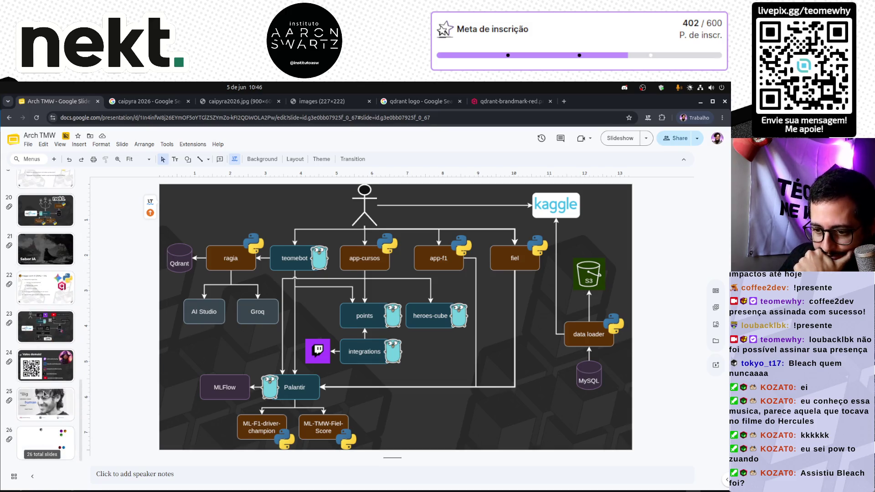
pyautogui.click(58, 301)
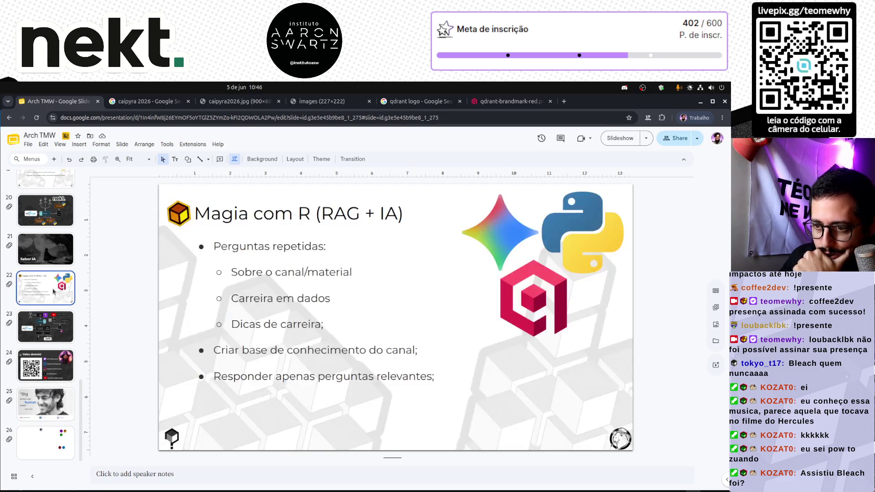
# Step: Duplicate the Magia com R and diagram slides with Ctrl+D and open the copied Magia com R slide
pyautogui.click(59, 333)
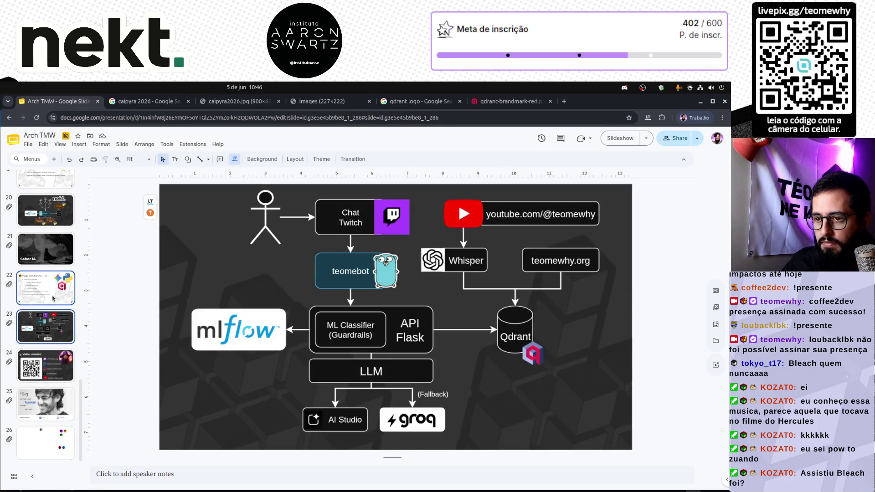
pyautogui.click(53, 299)
pyautogui.keyDown('shift'); pyautogui.click(54, 328); pyautogui.keyUp('shift')
pyautogui.hotkey('ctrl', 'd')
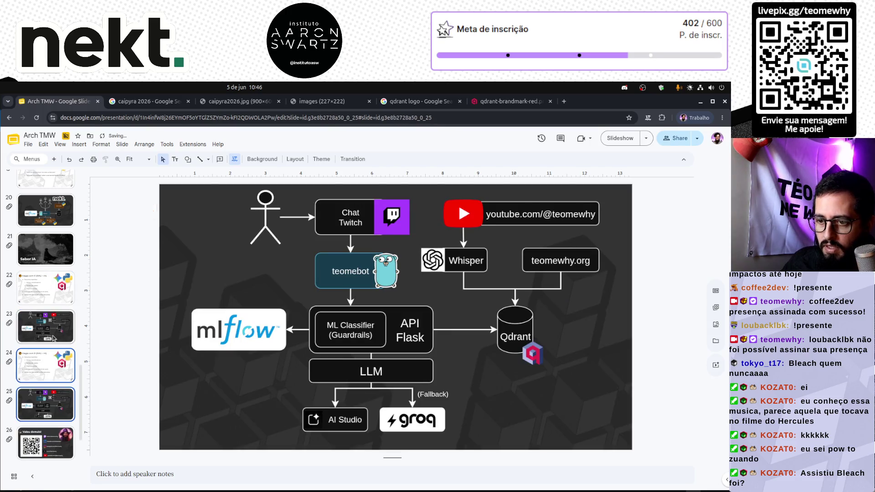
pyautogui.click(48, 367)
# Step: Retitle the copy 'Você é Fiel?' and rewrite its first bullet as 'Ranking'
pyautogui.tripleClick(265, 218)
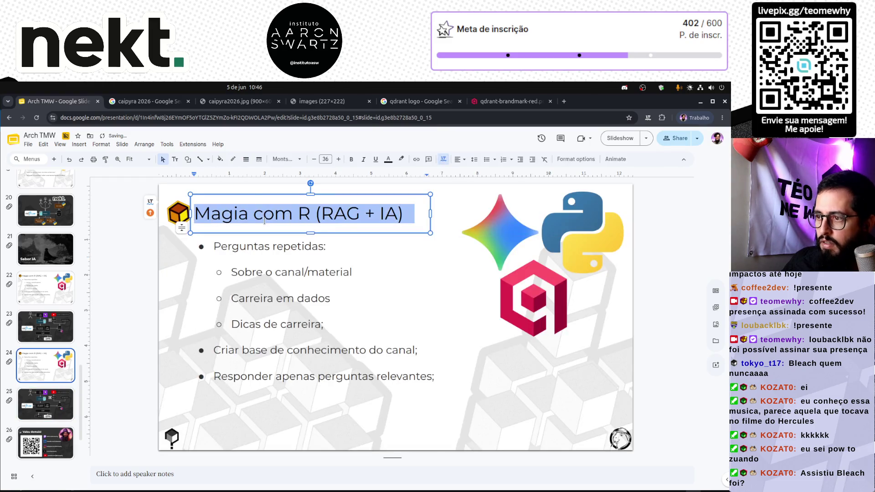
pyautogui.write('Você é Fiel?')
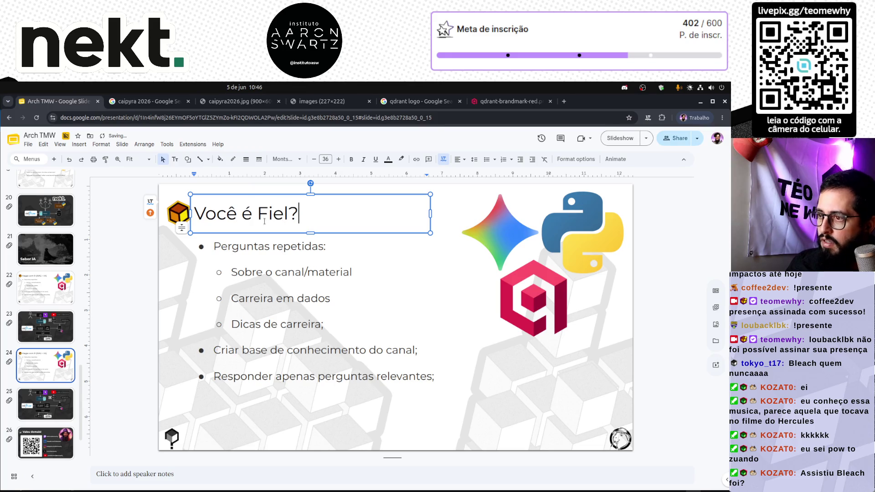
pyautogui.click(291, 246)
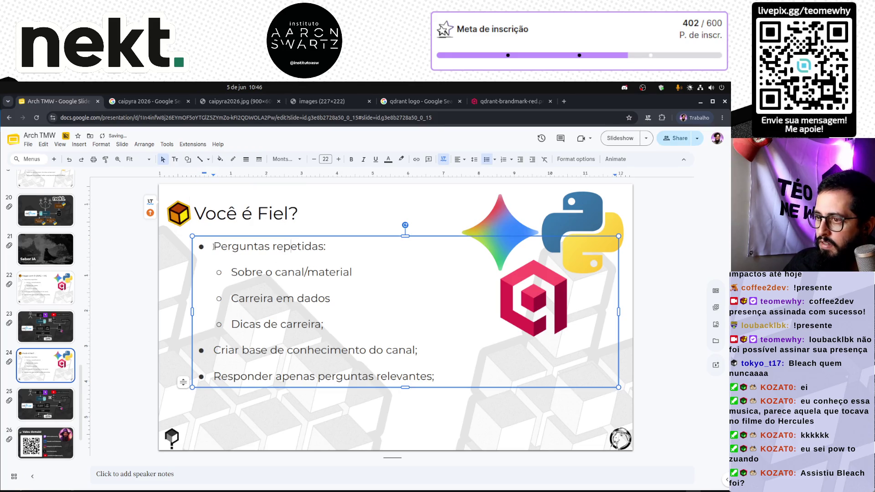
pyautogui.moveTo(225, 245); pyautogui.dragTo(331, 251)
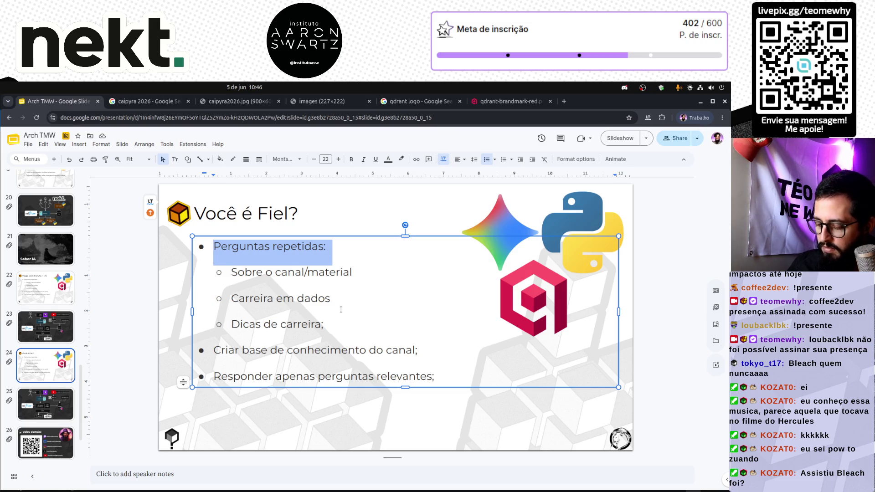
pyautogui.write('Atualização diária')
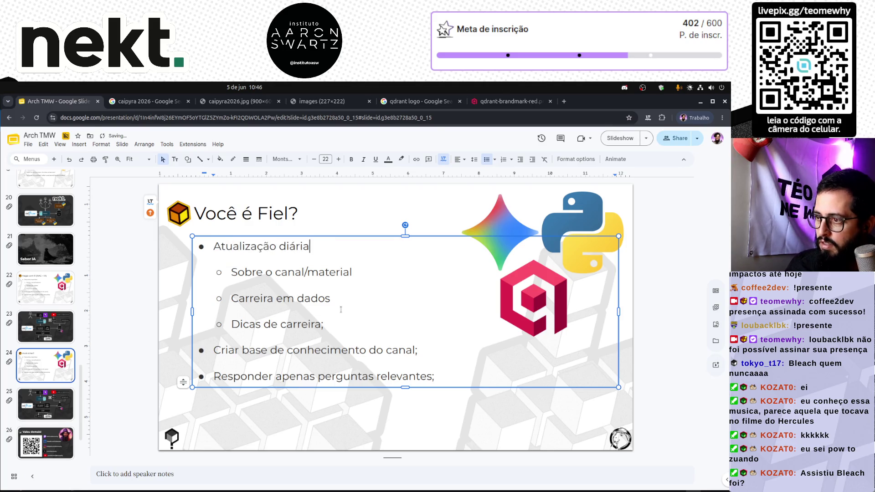
pyautogui.press('Down')
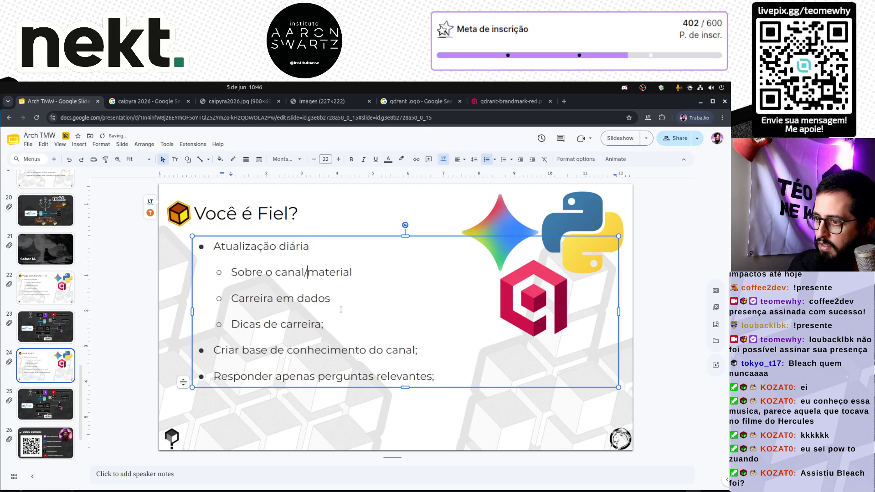
pyautogui.hotkey('shift', 'End')
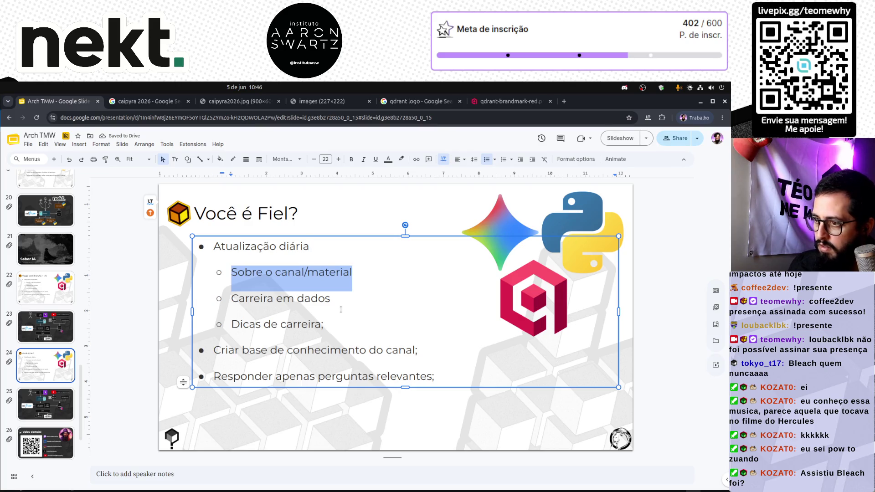
pyautogui.press('Up')
pyautogui.hotkey('shift', 'End')
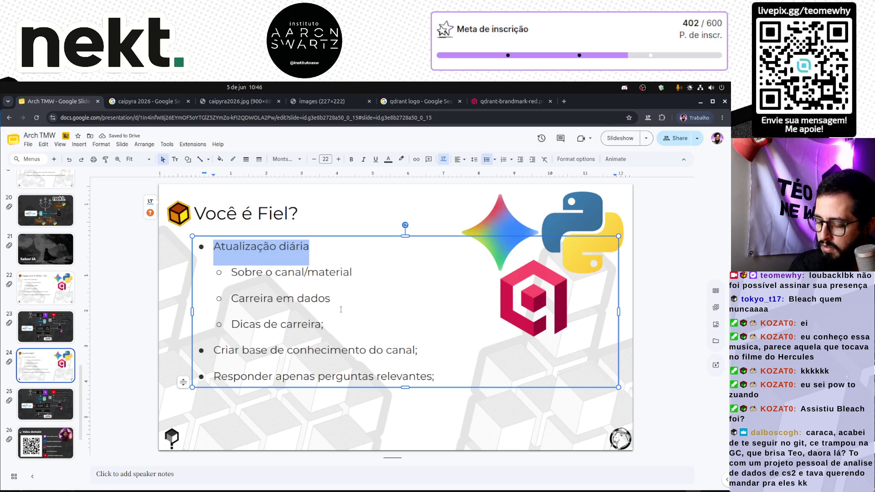
pyautogui.write('Score de Fi')
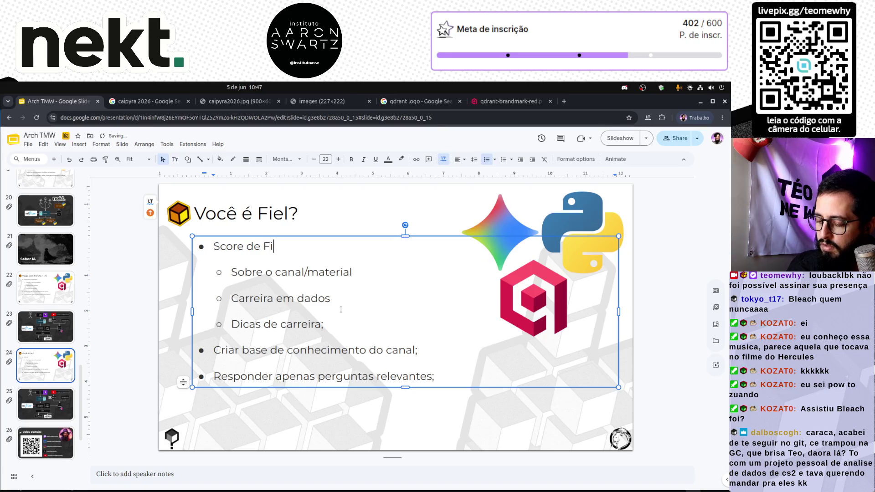
pyautogui.write('delidade')
pyautogui.press('Down')
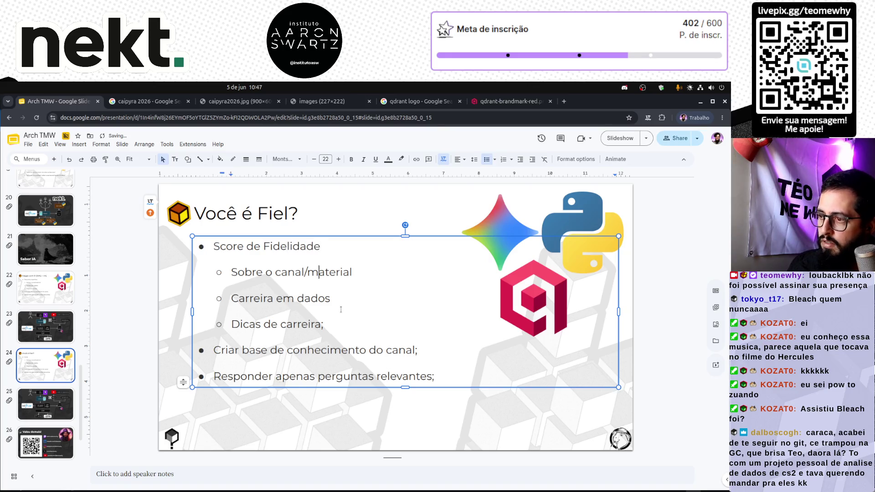
pyautogui.hotkey('shift', 'End')
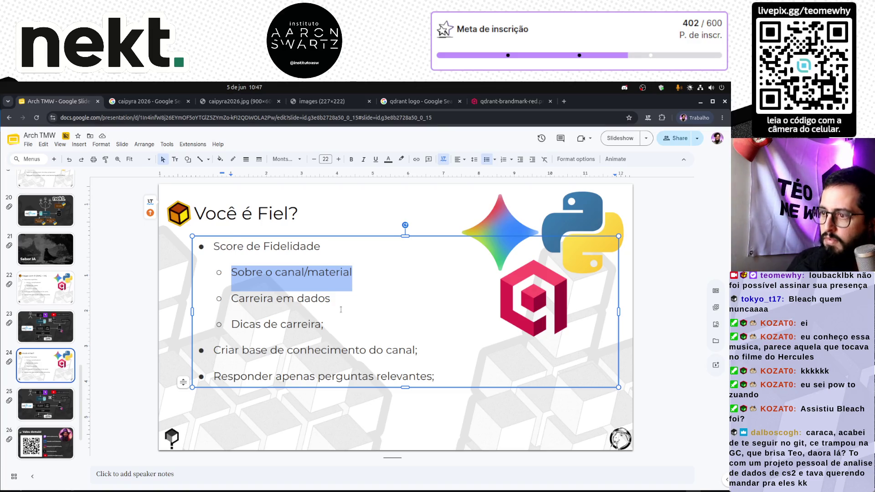
pyautogui.press('Up')
pyautogui.press('Home')
pyautogui.hotkey('shift', 'End')
pyautogui.write('Quem')
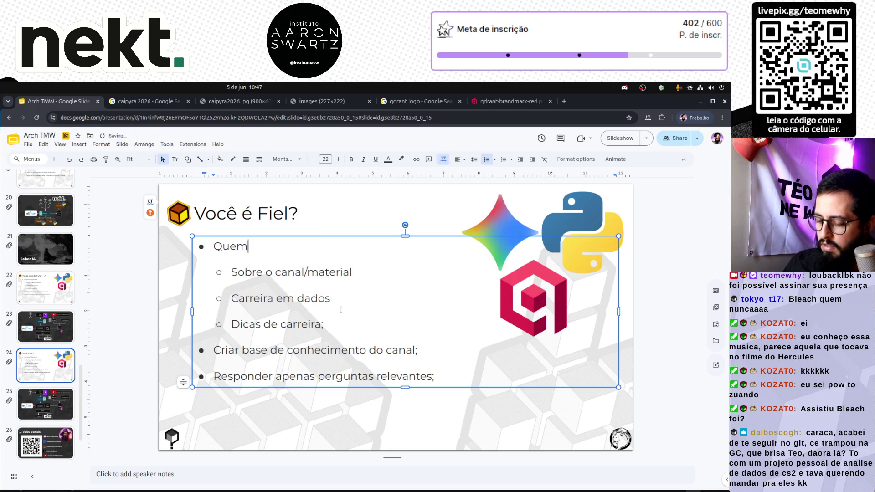
pyautogui.write('nuar ')
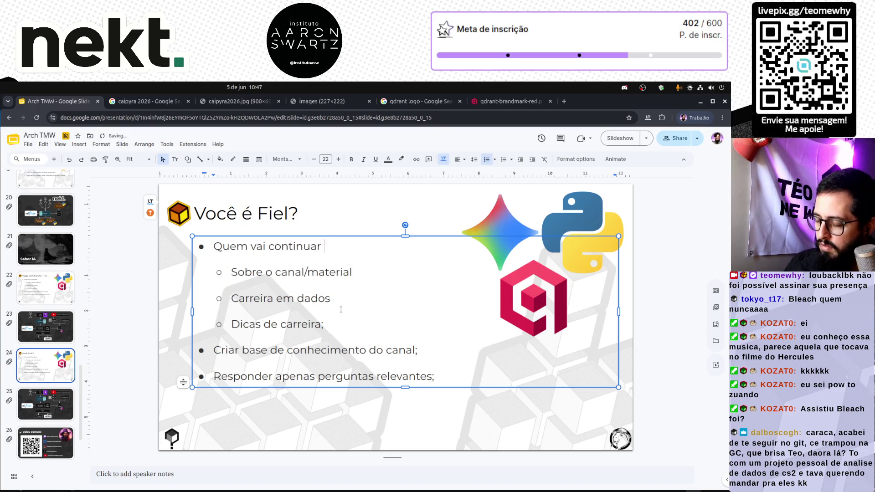
pyautogui.write('no TMW')
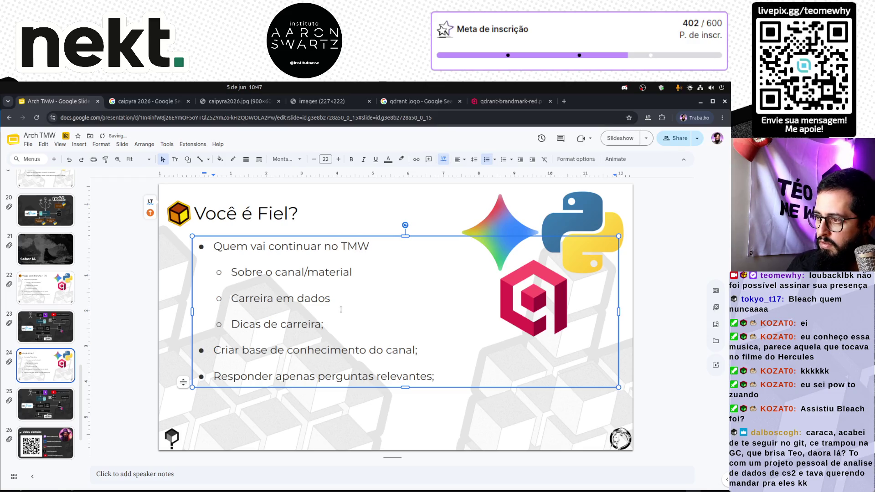
pyautogui.write('8 dias')
pyautogui.press('BackSpace')
pyautogui.press('BackSpace')
pyautogui.press('BackSpace')
pyautogui.press('BackSpace')
pyautogui.press('BackSpace')
pyautogui.press('BackSpace')
pyautogui.press('BackSpace')
pyautogui.press('BackSpace')
pyautogui.press('BackSpace')
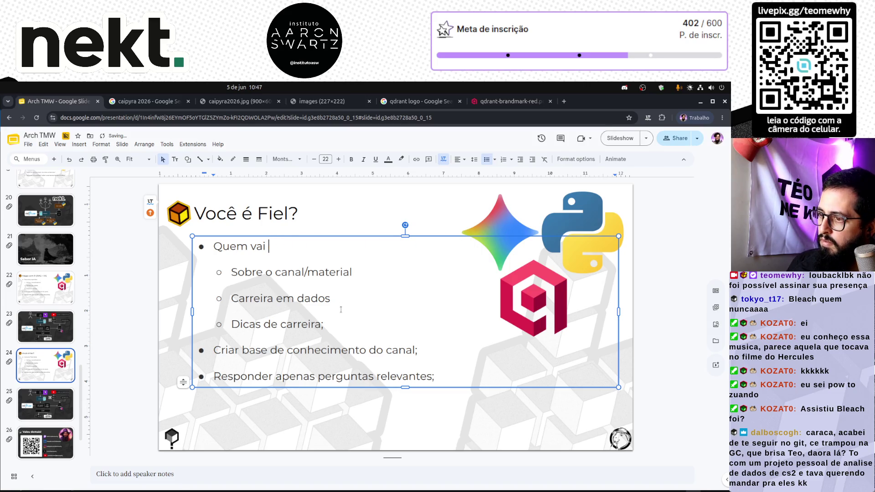
pyautogui.write('manter engajamento?')
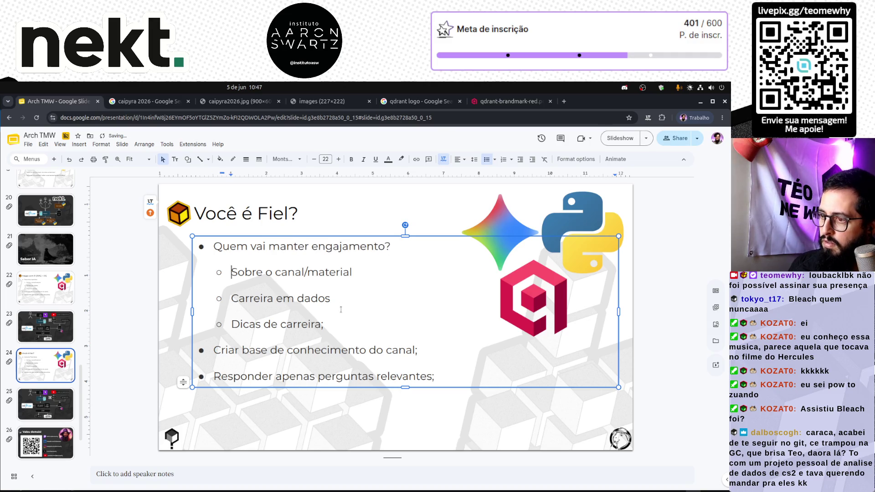
# Step: Replace the remaining bullets with 'Pontos para melhores Scores' and 'App para acompanhar ranking', deleting the Criar base line
pyautogui.hotkey('shift', 'End')
pyautogui.write('Score')
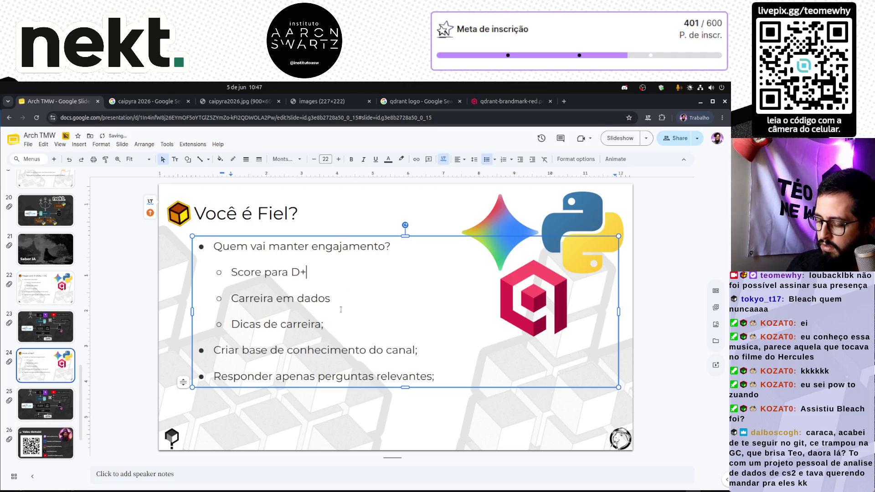
pyautogui.press('Home')
pyautogui.hotkey('shift', 'End')
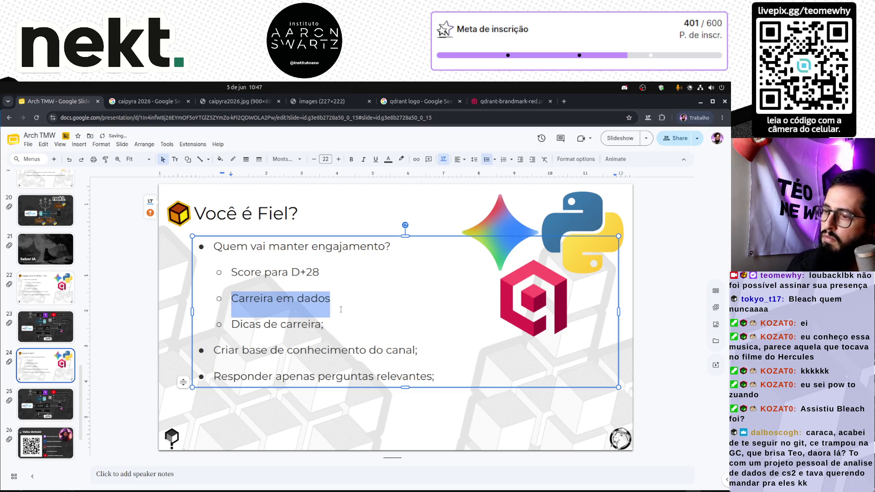
pyautogui.write('Ranking')
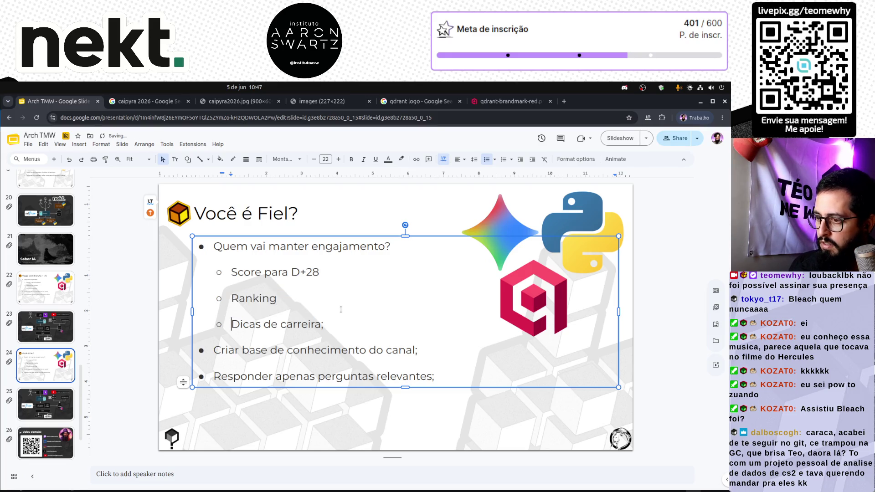
pyautogui.hotkey('shift', 'End')
pyautogui.write('A')
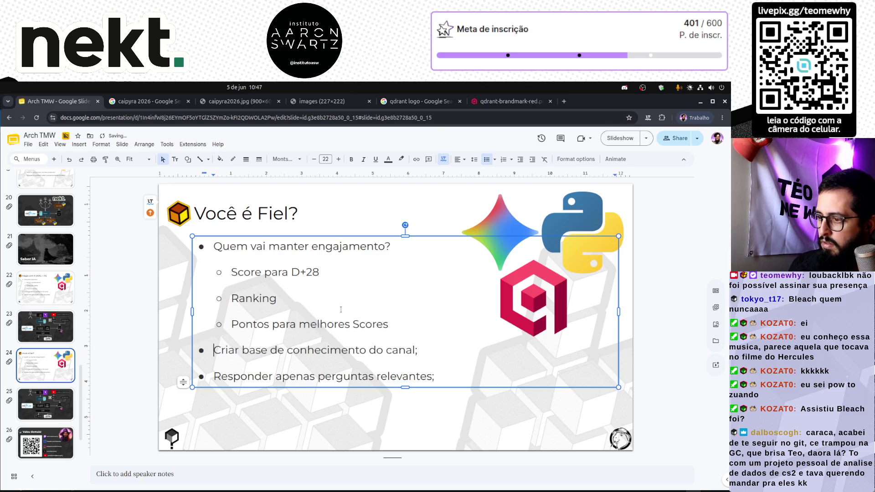
pyautogui.hotkey('shift', 'End')
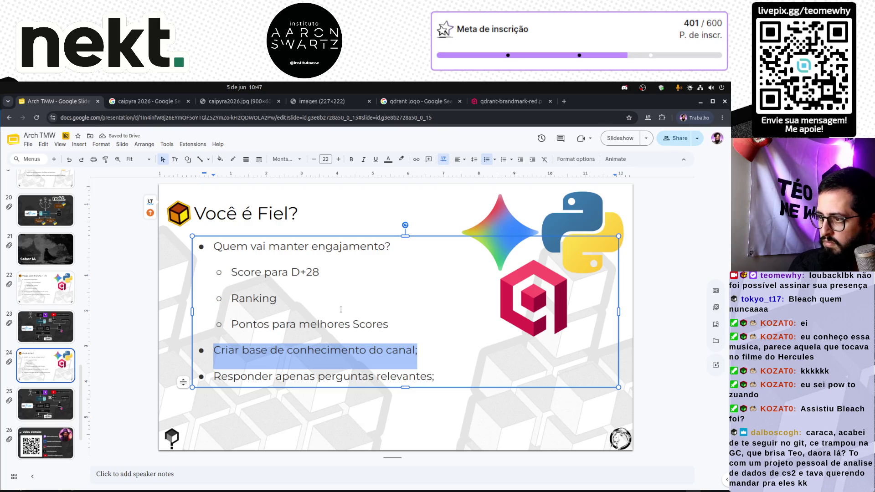
pyautogui.press('Delete')
pyautogui.press('Delete')
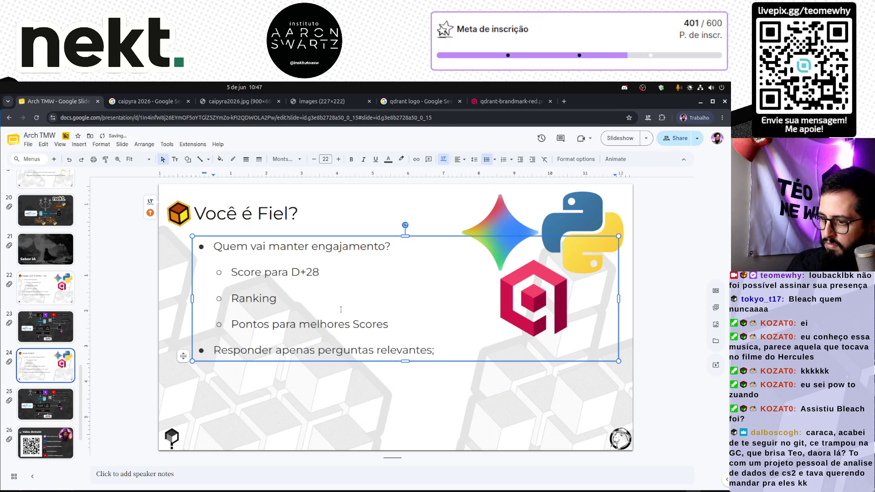
pyautogui.hotkey('shift', 'End')
pyautogui.write('A')
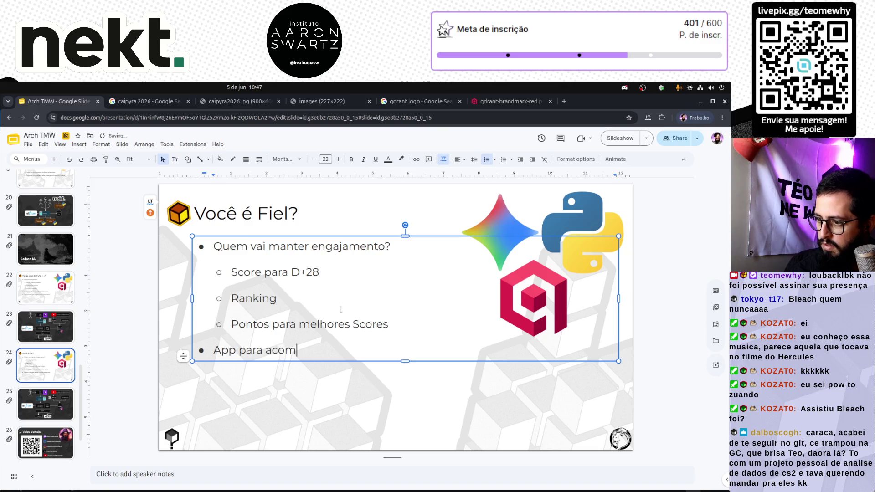
pyautogui.write('panhar ranking')
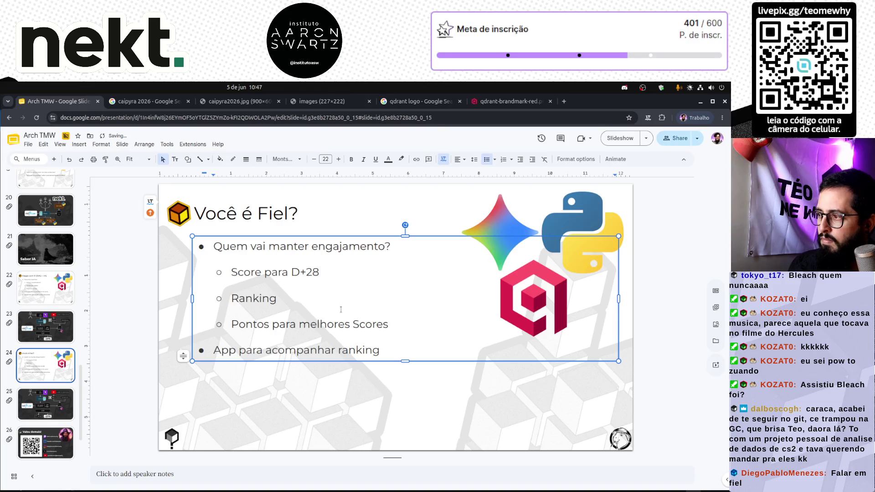
# Step: Delete the Qdrant and Gemini logos from the Você é Fiel? slide, then move to the copied diagram slide 25
pyautogui.click(404, 422)
pyautogui.click(518, 309)
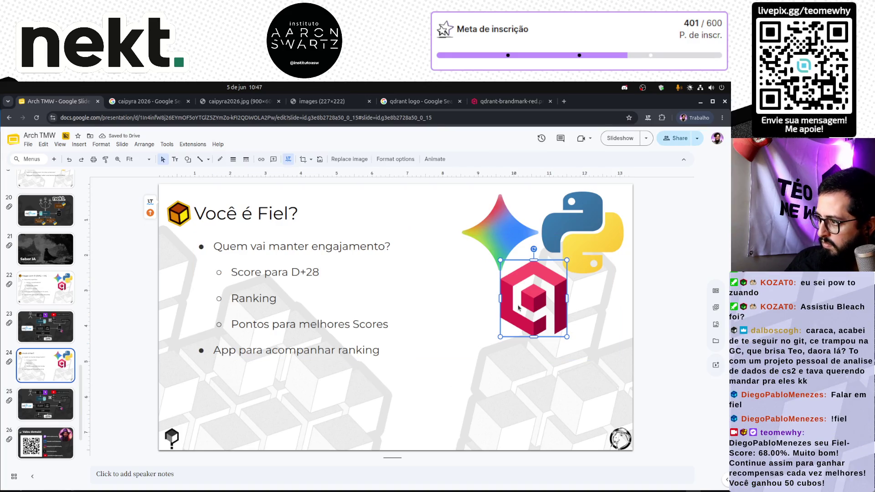
pyautogui.press('Delete')
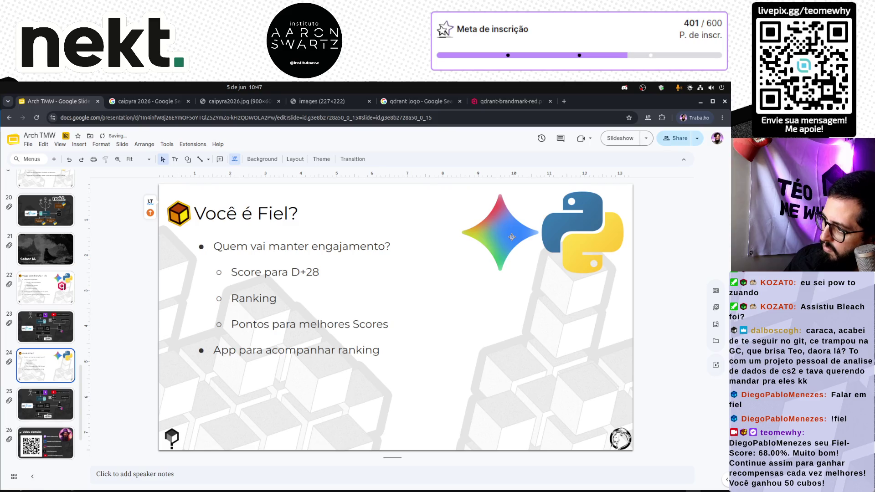
pyautogui.click(512, 236)
pyautogui.press('Delete')
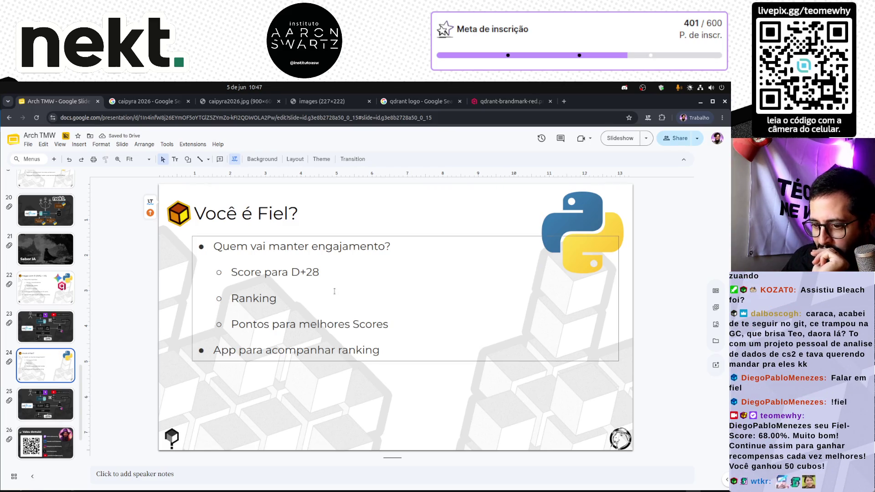
pyautogui.click(50, 404)
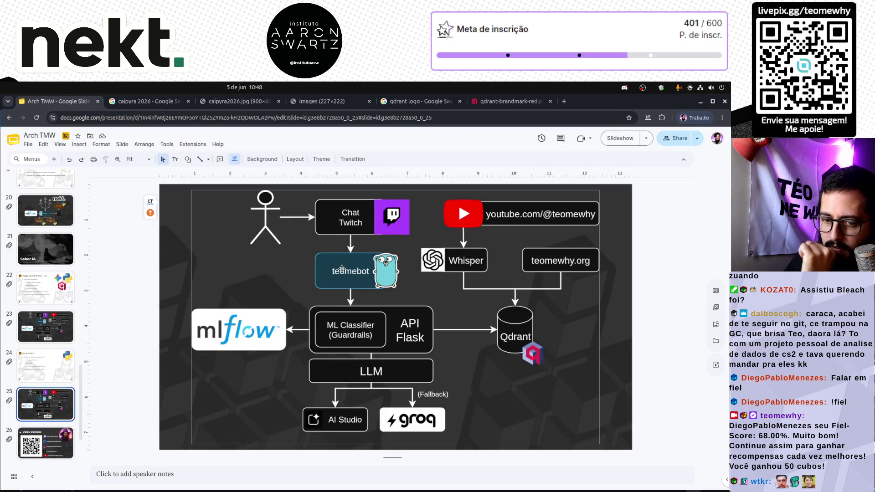
# Step: Load fiel.teomewhy.org in a new tab and narrow the browser window for capture
pyautogui.click(564, 101)
pyautogui.click(527, 118)
pyautogui.write('fiel.teomewhy.org')
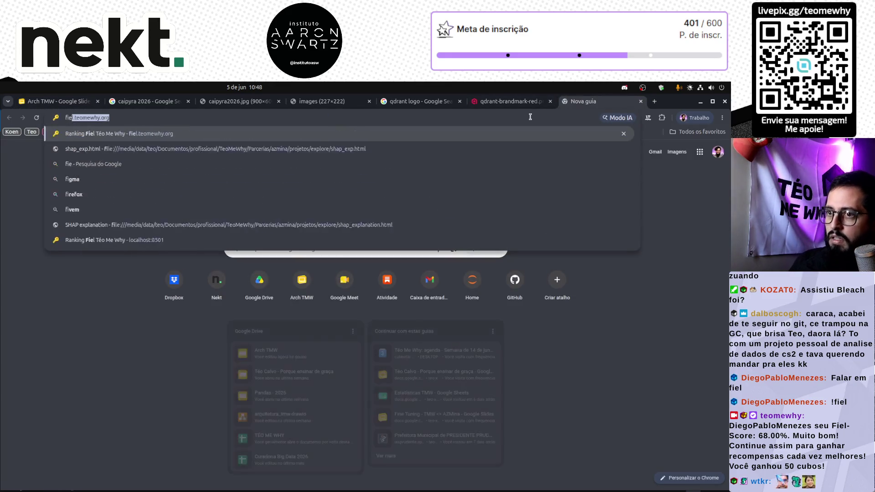
pyautogui.press('Return')
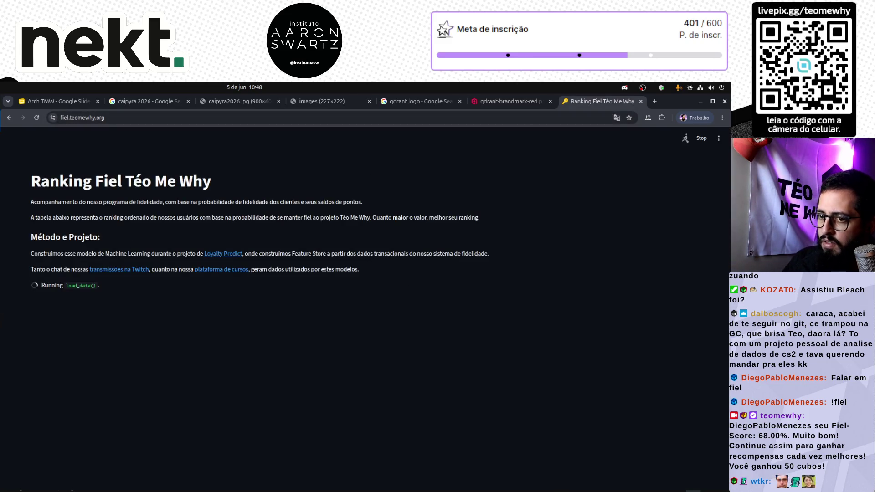
pyautogui.moveTo(2, 304); pyautogui.dragTo(244, 305)
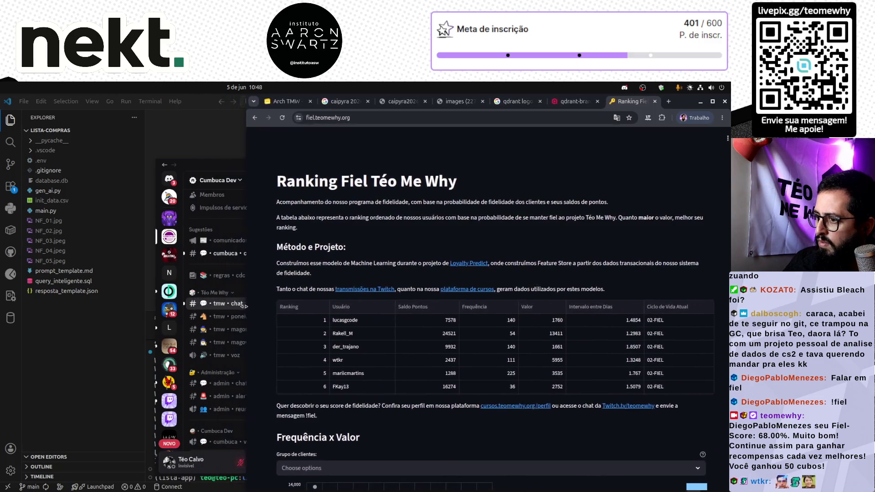
pyautogui.moveTo(245, 306); pyautogui.dragTo(362, 309)
pyautogui.moveTo(233, 321)
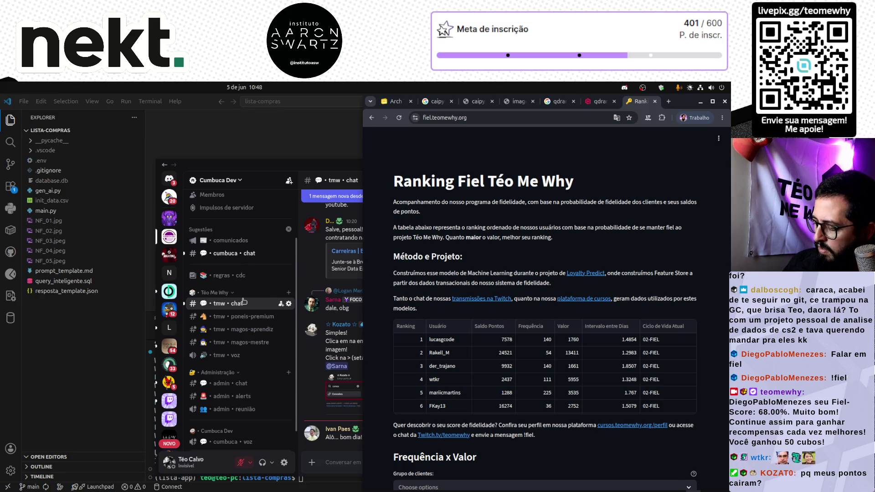
# Step: Screenshot the ranking header and table, then maximize and return to the Arch TMW deck
pyautogui.press('Print')
pyautogui.moveTo(383, 165); pyautogui.dragTo(719, 449)
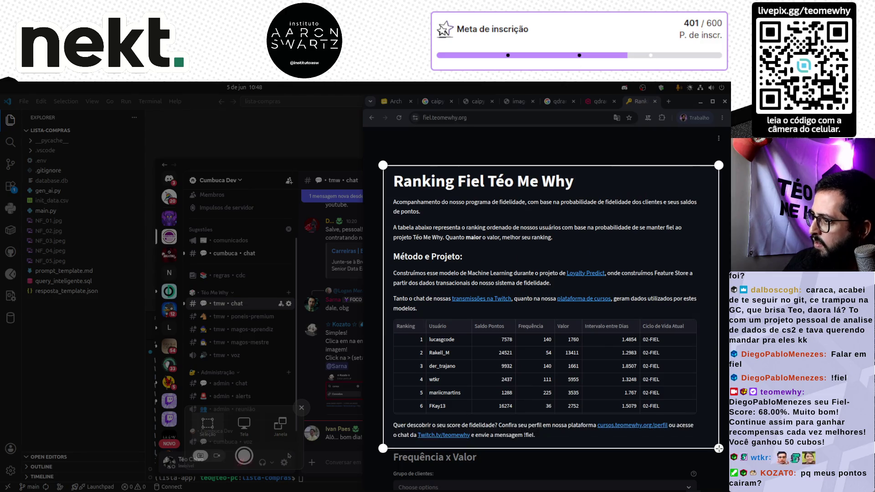
pyautogui.press('Return')
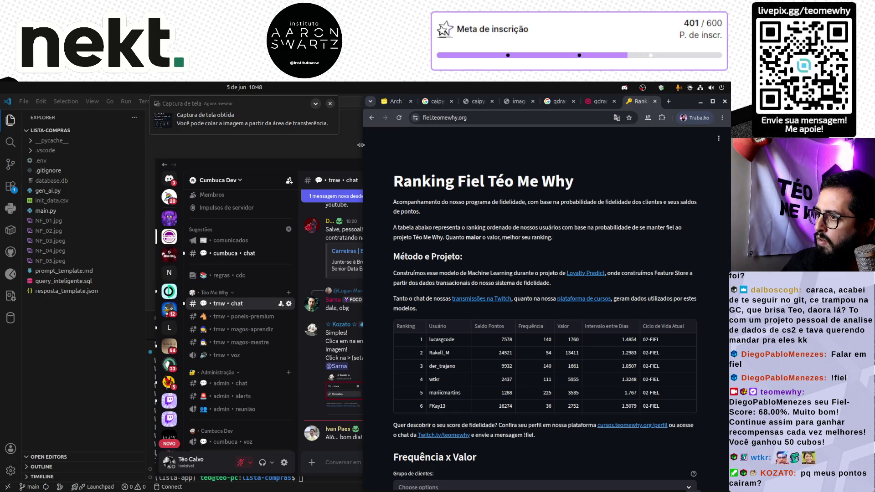
pyautogui.press('super+Up')
pyautogui.click(61, 102)
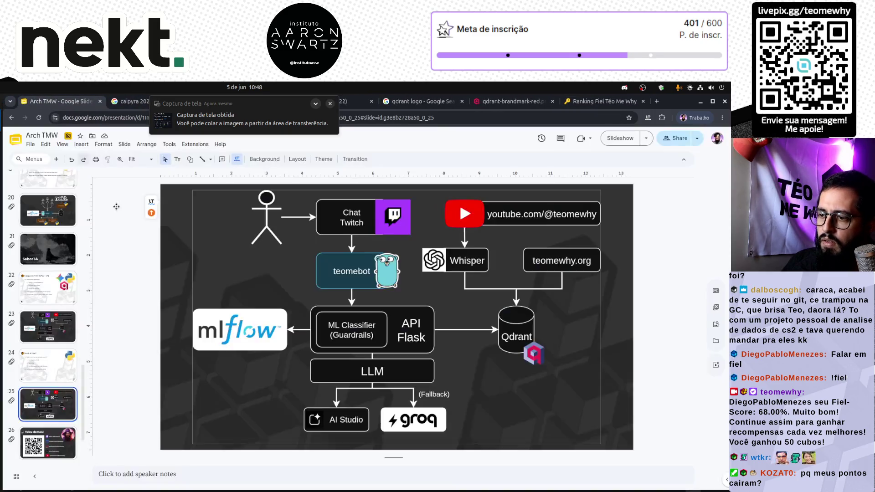
# Step: Swap the slide-25 diagram for the ranking screenshot, shifted right, and go up to slide 24
pyautogui.press('Delete')
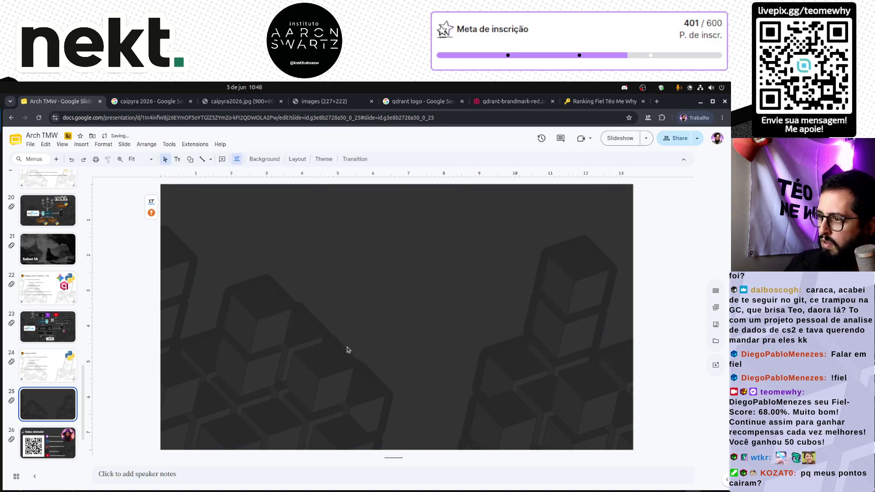
pyautogui.hotkey('ctrl', 'v')
pyautogui.moveTo(379, 337); pyautogui.dragTo(454, 336)
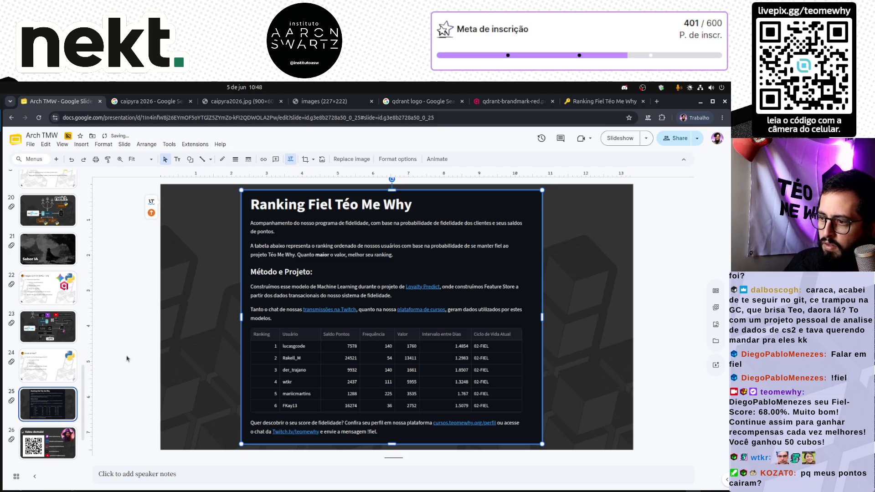
pyautogui.moveTo(406, 321); pyautogui.dragTo(484, 325)
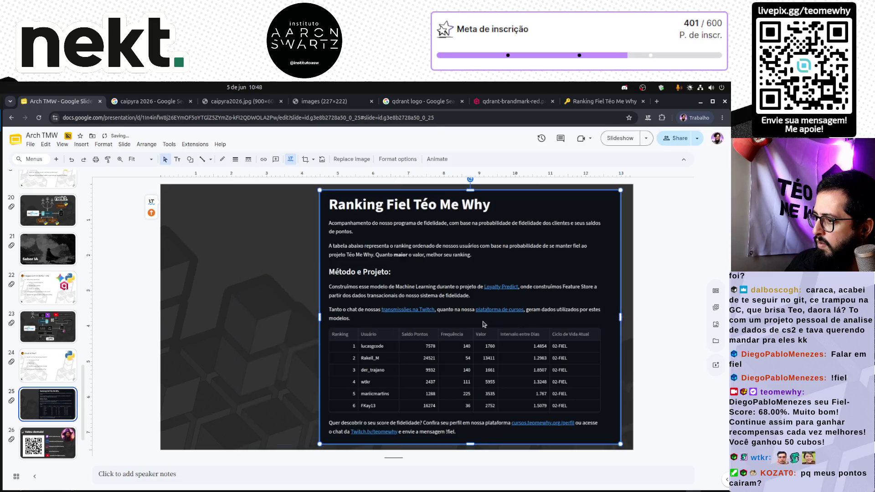
pyautogui.press('Up')
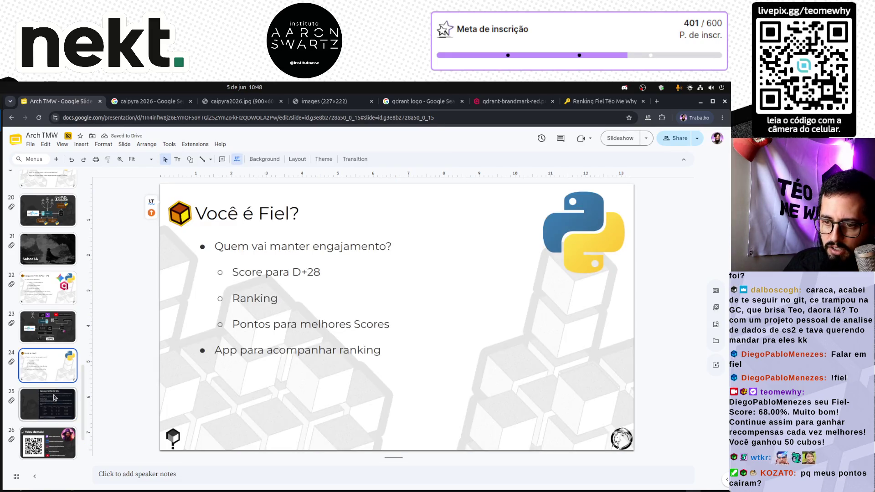
# Step: Copy the ranking screenshot to slide 24 by mistake and undo that paste
pyautogui.click(55, 397)
pyautogui.click(373, 351)
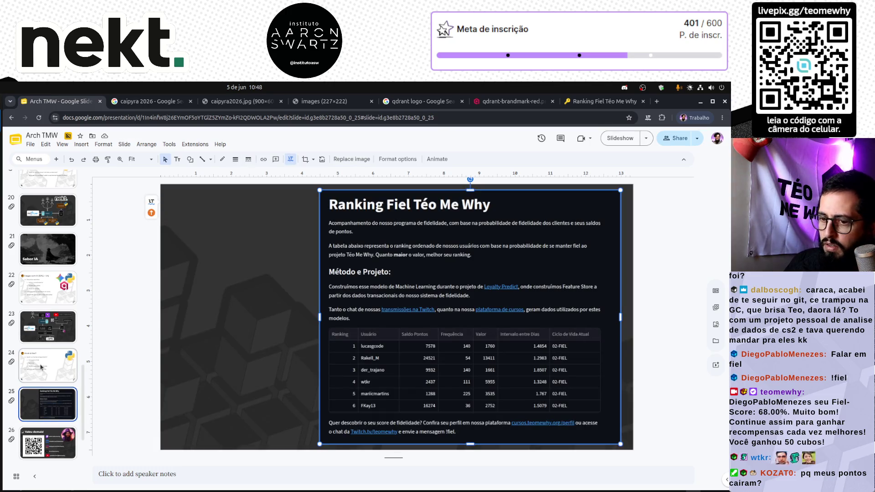
pyautogui.hotkey('ctrl', 'c')
pyautogui.click(41, 367)
pyautogui.hotkey('ctrl', 'v')
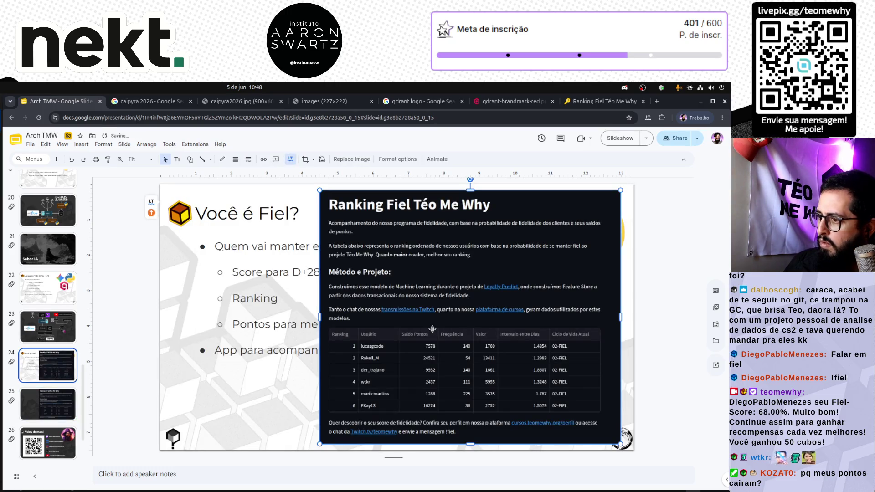
pyautogui.hotkey('ctrl', 'z')
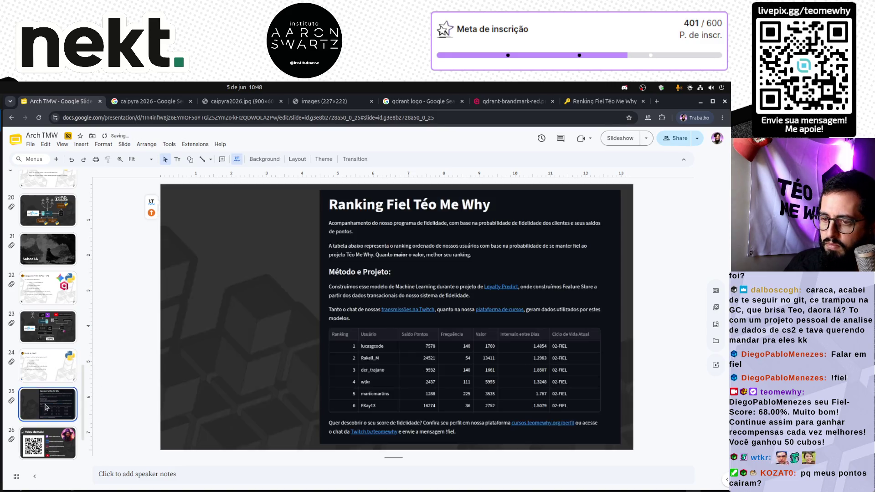
# Step: Select the cube icon and Você é Fiel? title on slide 24 and carry them to slide 25
pyautogui.click(55, 404)
pyautogui.click(57, 352)
pyautogui.click(180, 214)
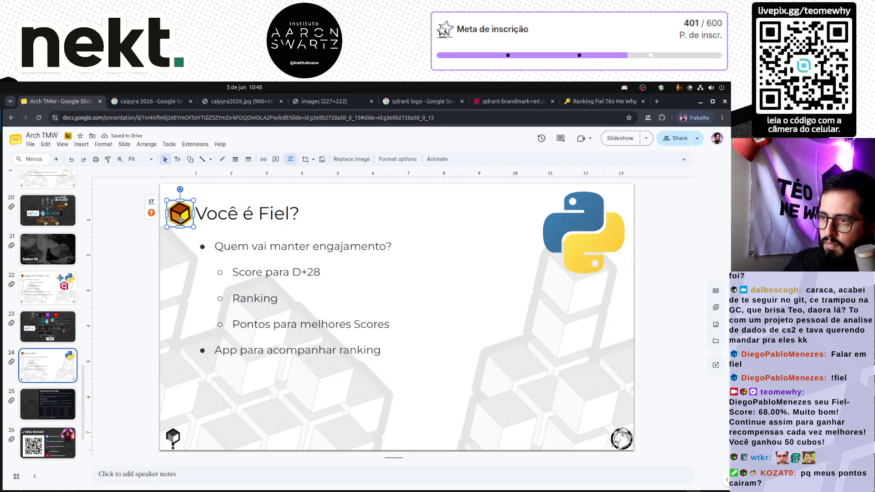
pyautogui.click(211, 219)
pyautogui.click(44, 411)
# Step: Recolour the pasted Você é Fiel? title text white on the dark ranking slide
pyautogui.click(308, 313)
pyautogui.click(179, 214)
pyautogui.click(225, 214)
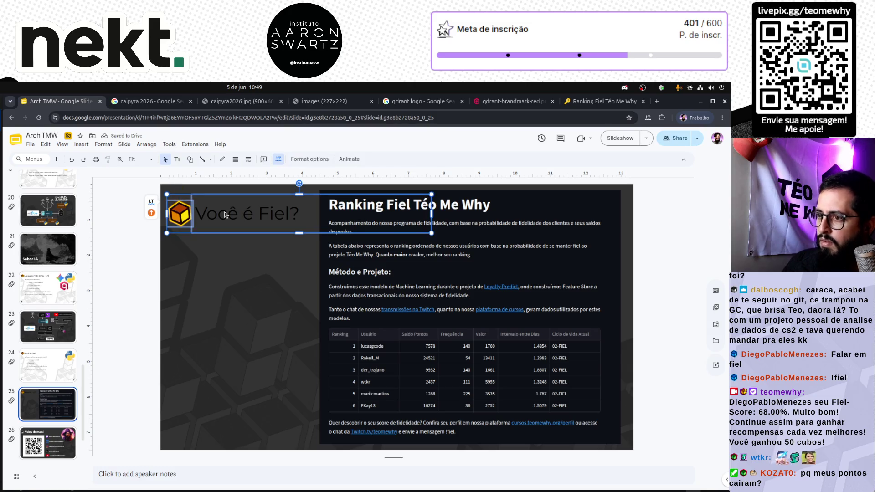
pyautogui.click(267, 204)
pyautogui.tripleClick(267, 204)
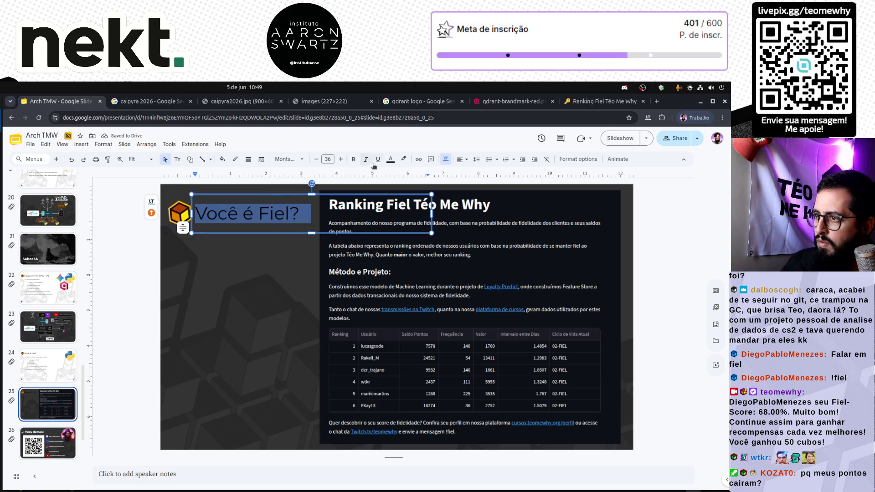
pyautogui.click(389, 161)
pyautogui.click(402, 184)
pyautogui.click(228, 307)
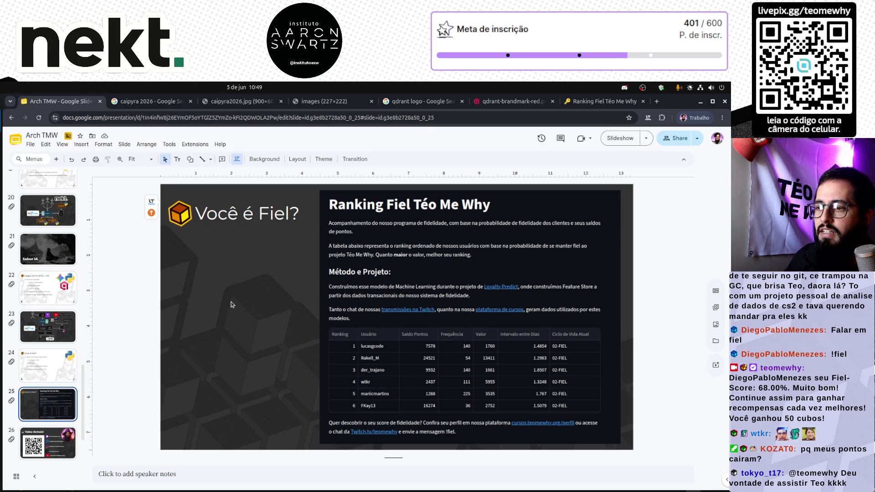
# Step: Bring the 'Quem vai manter engajamento?' bullet from slide 24 onto the ranking slide
pyautogui.press('Up')
pyautogui.click(220, 248)
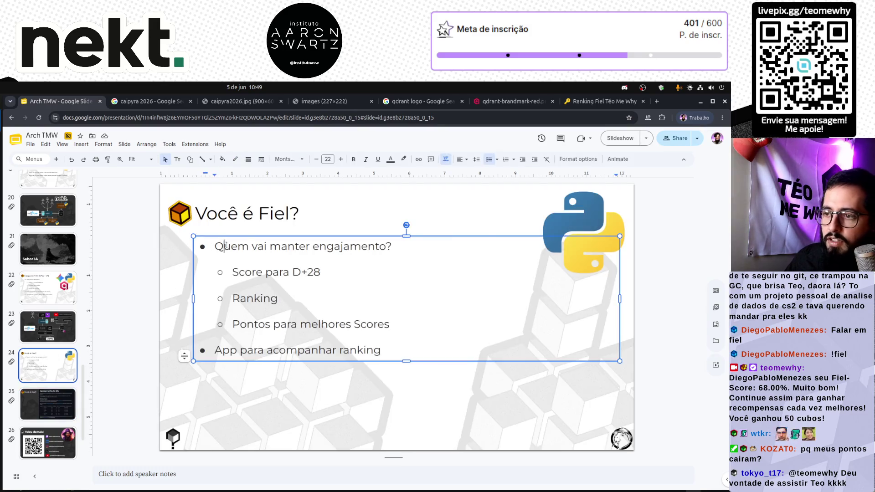
pyautogui.tripleClick(216, 246)
pyautogui.click(70, 405)
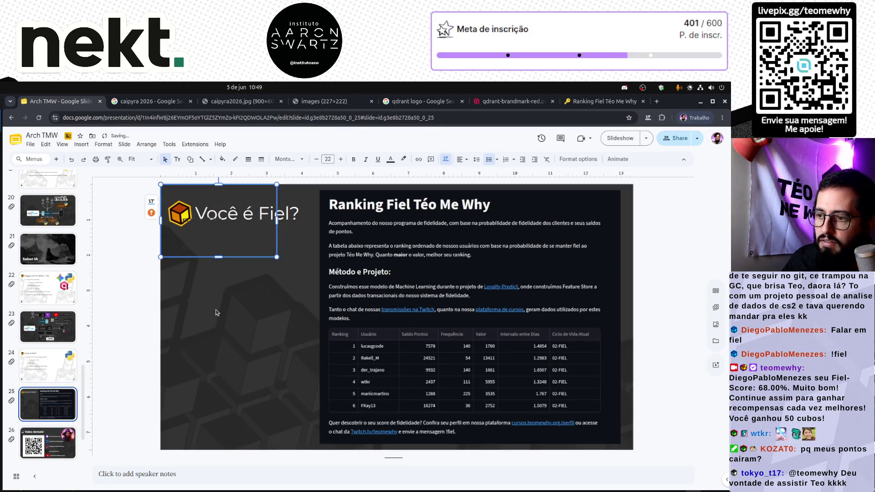
pyautogui.hotkey('ctrl', 'v')
# Step: Turn the bullet into a fiel.teomewhy.org link whose text is the URL itself
pyautogui.click(232, 281)
pyautogui.tripleClick(233, 281)
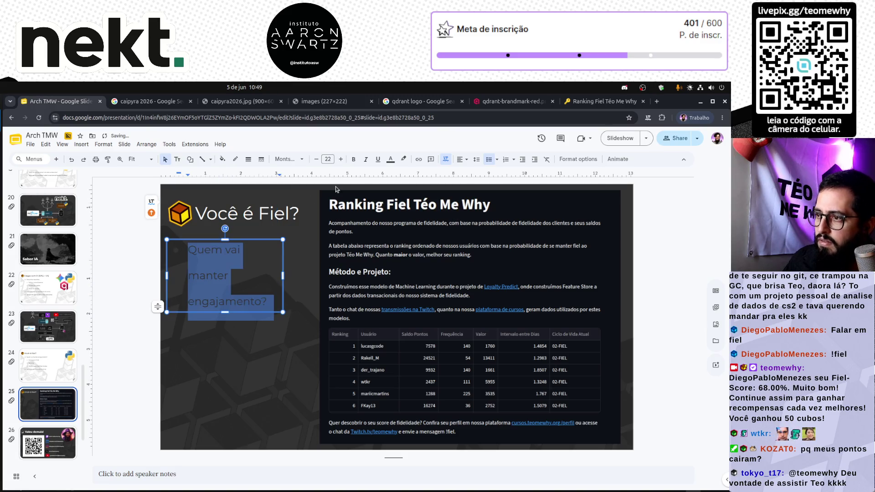
pyautogui.click(419, 159)
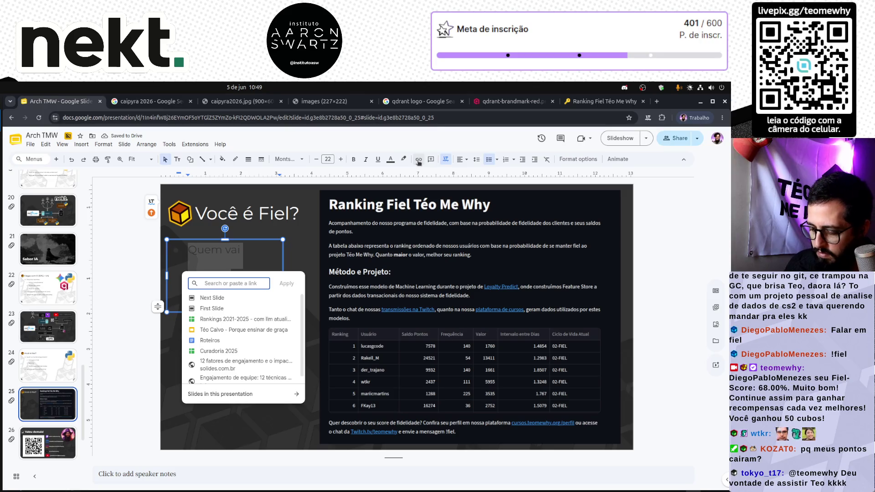
pyautogui.write('fiel.teomewhy')
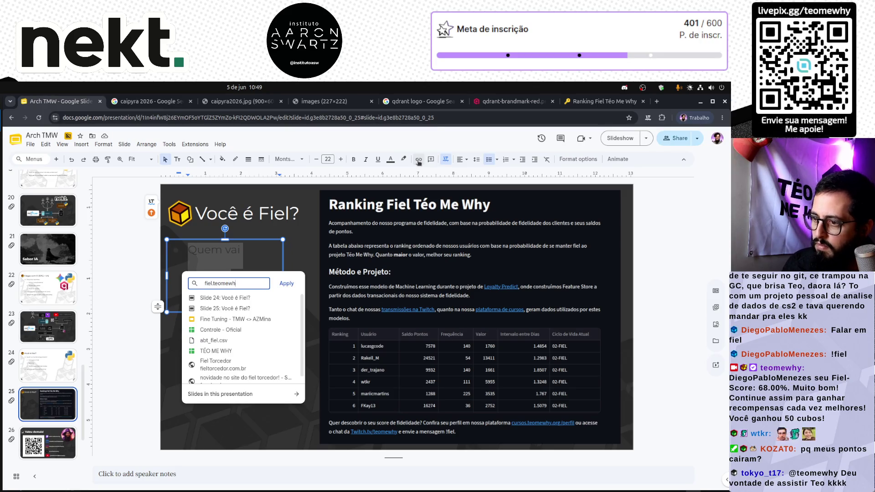
pyautogui.write('.org')
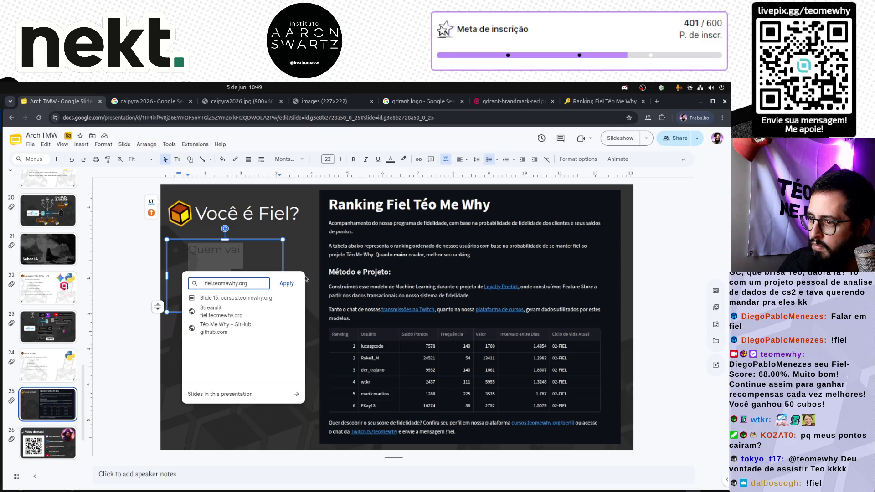
pyautogui.click(287, 284)
pyautogui.hotkey('ctrl', 'v')
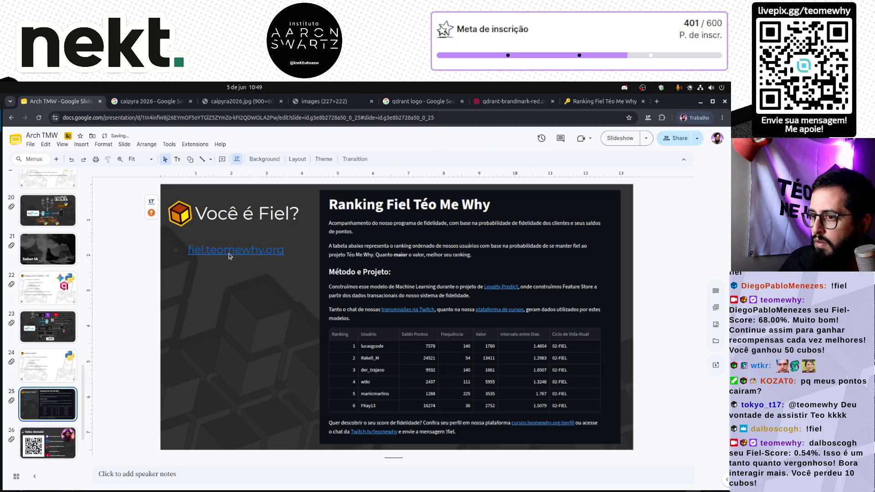
# Step: Make the link text white, move its box lower, and duplicate the slide as slide 26
pyautogui.tripleClick(229, 257)
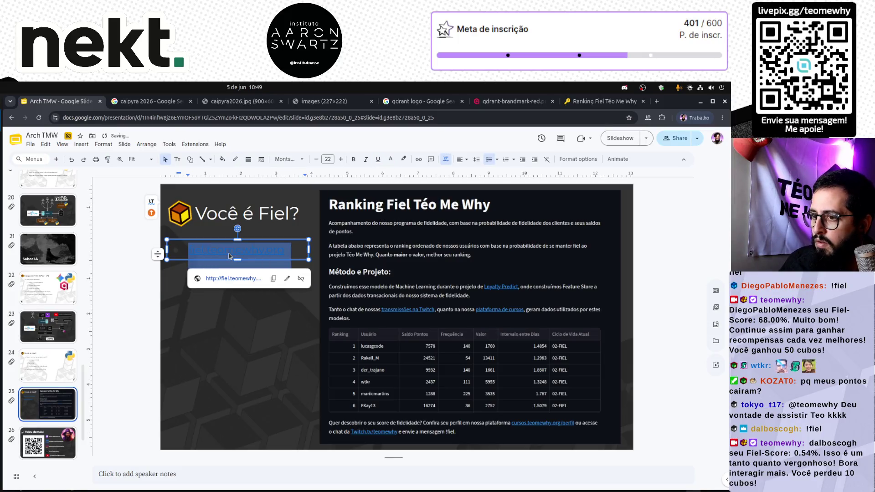
pyautogui.click(390, 159)
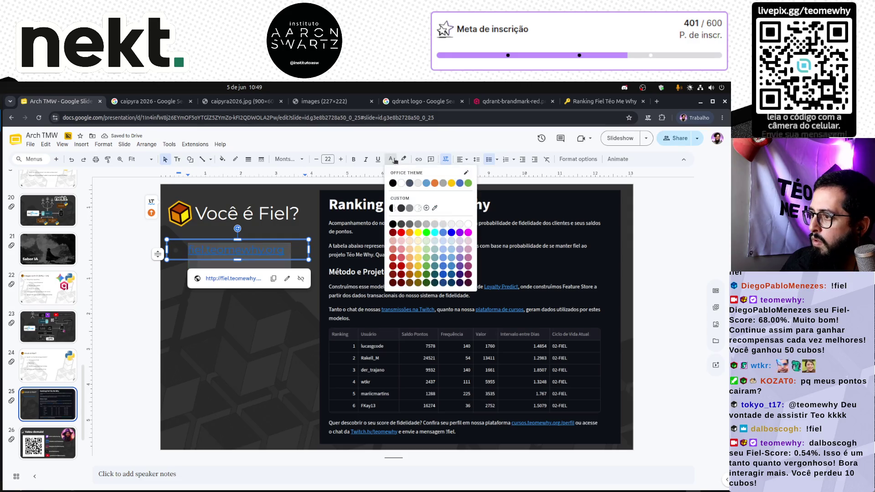
pyautogui.click(459, 225)
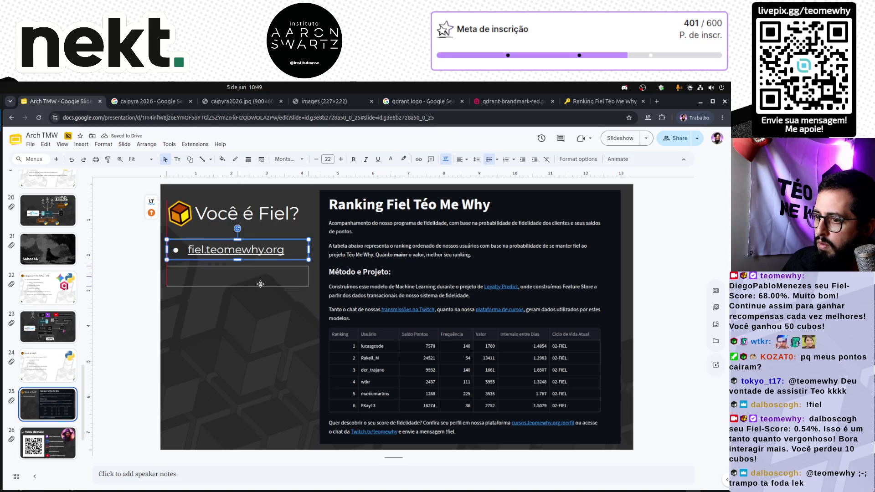
pyautogui.moveTo(260, 257); pyautogui.dragTo(260, 283)
pyautogui.click(250, 332)
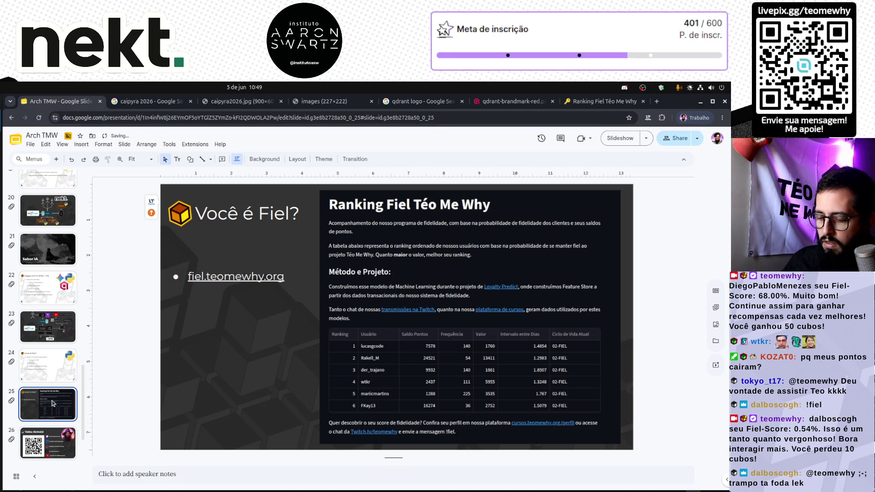
pyautogui.hotkey('ctrl', 'd')
pyautogui.click(476, 370)
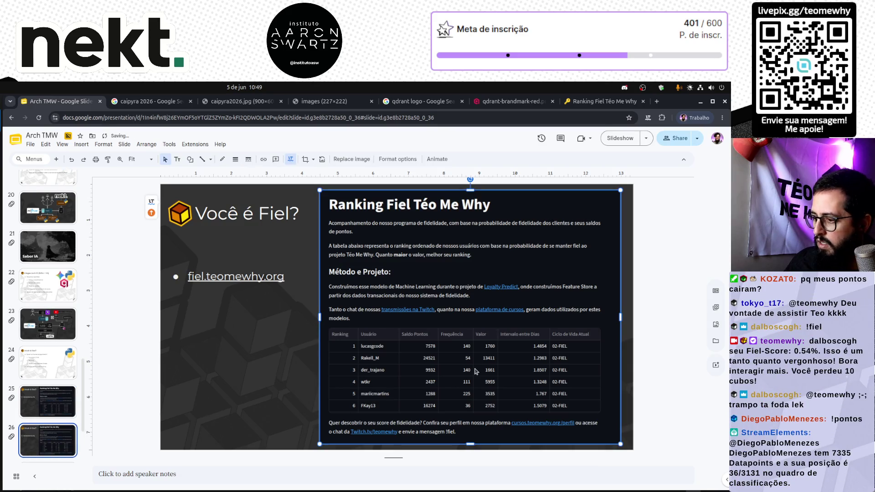
# Step: Clear the image on slide 26, snap the Ranking site to the right half and start a region capture
pyautogui.press('Delete')
pyautogui.click(592, 103)
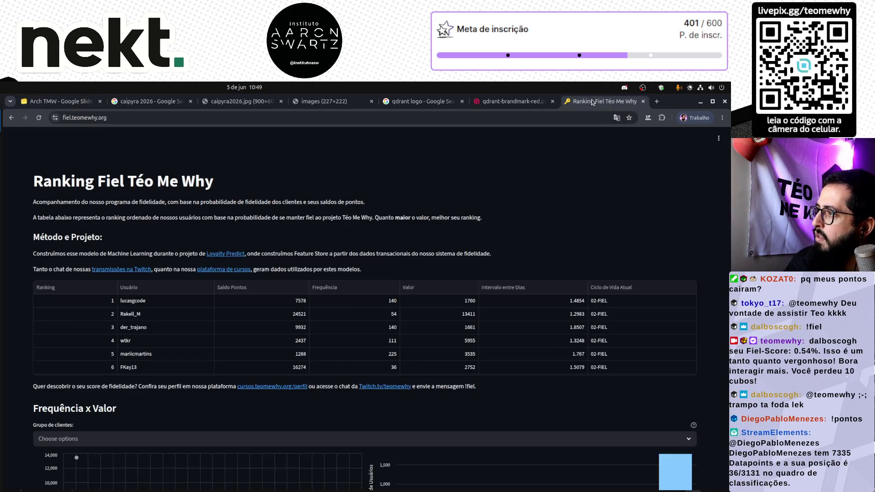
pyautogui.scroll(-1, 527, 301)
pyautogui.scroll(-2, 527, 302)
pyautogui.scroll(-2, 527, 300)
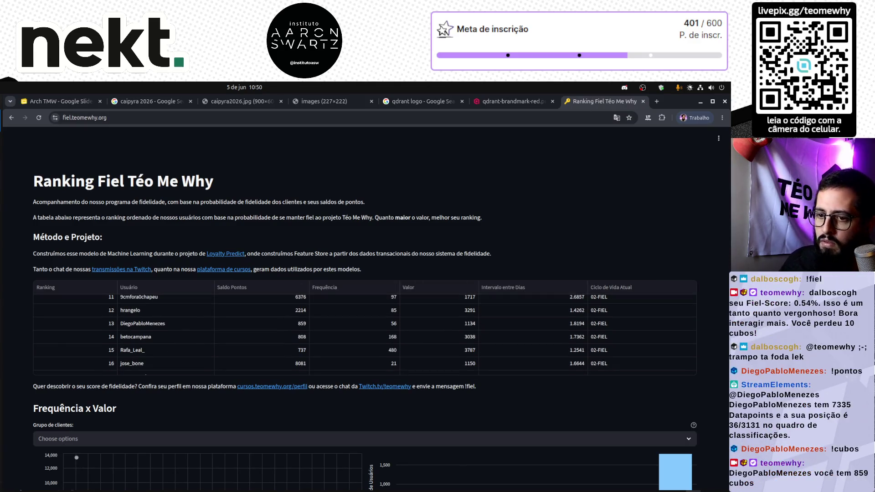
pyautogui.press('super+Right')
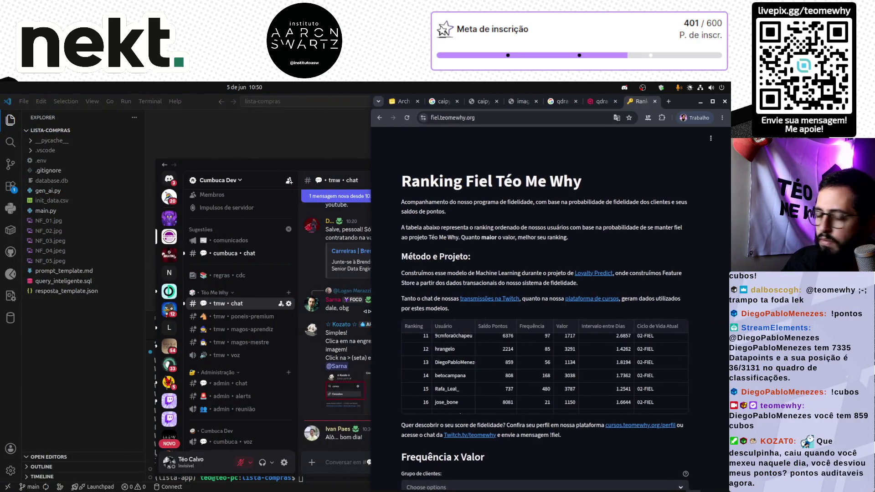
pyautogui.scroll(-3, 507, 271)
pyautogui.scroll(-1, 507, 272)
pyautogui.scroll(-2, 374, 315)
pyautogui.scroll(-1, 374, 315)
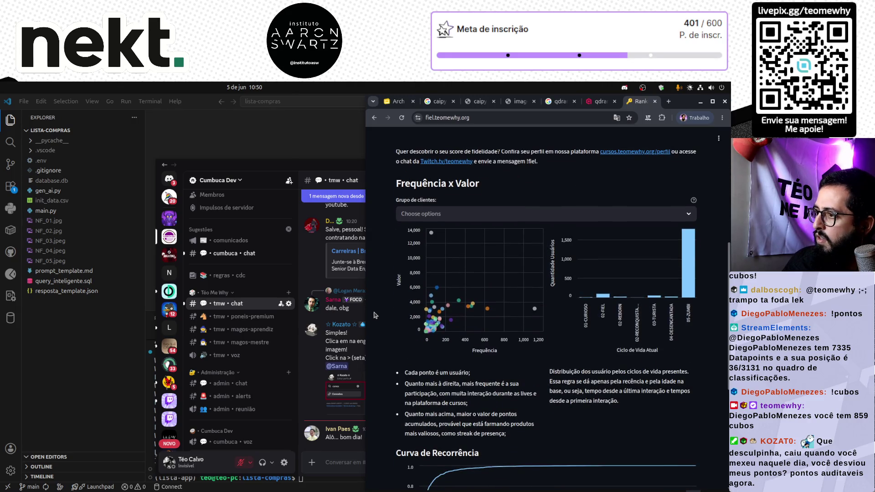
pyautogui.scroll(-1, 375, 315)
pyautogui.scroll(-2, 375, 315)
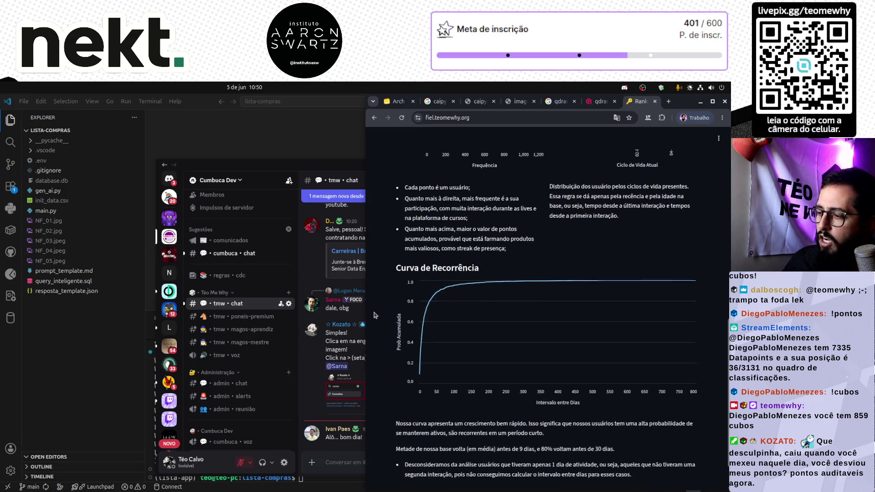
pyautogui.scroll(3, 375, 315)
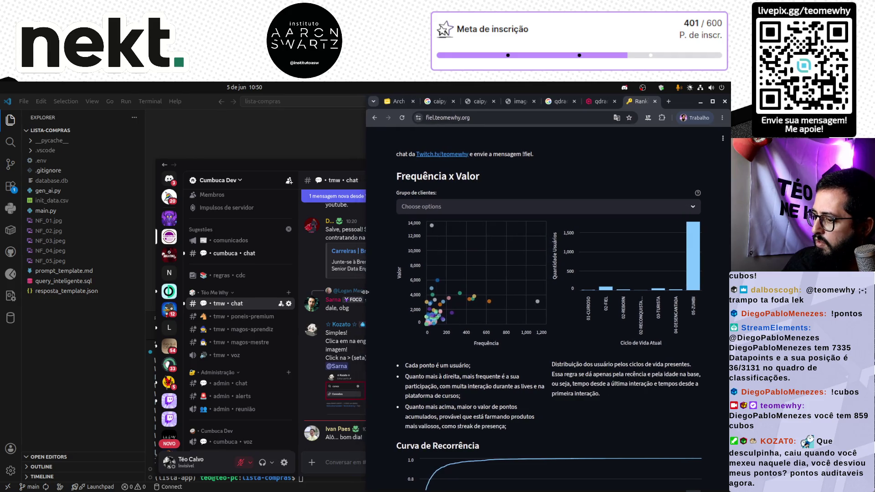
pyautogui.press('Print')
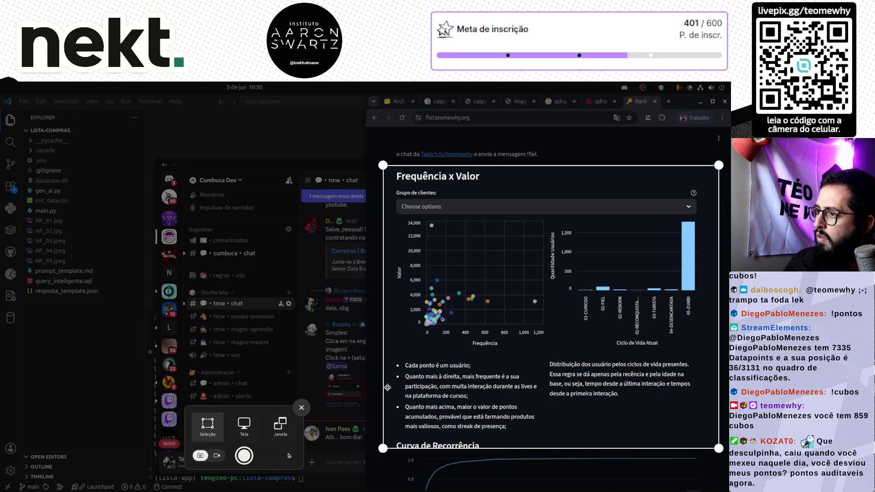
# Step: Cancel the capture and resize the browser until the Frequência x Valor charts reflow nicely
pyautogui.press('Return')
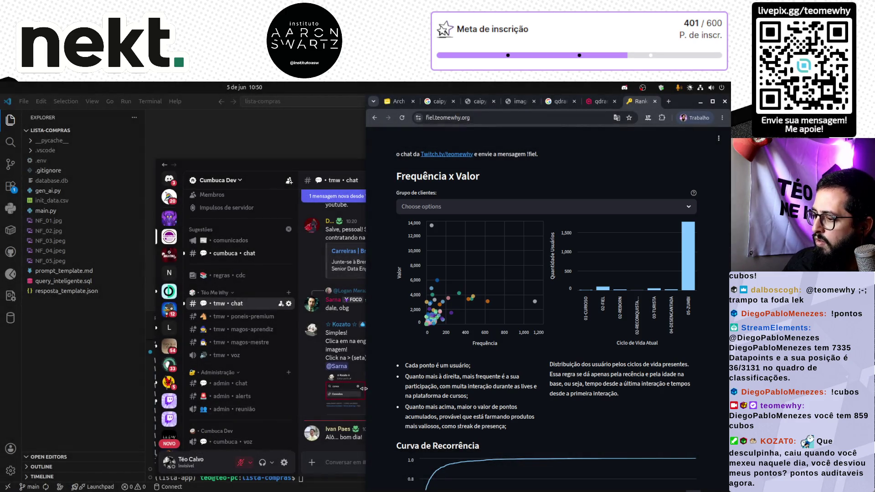
pyautogui.moveTo(366, 274); pyautogui.dragTo(339, 273)
pyautogui.moveTo(338, 387); pyautogui.dragTo(401, 388)
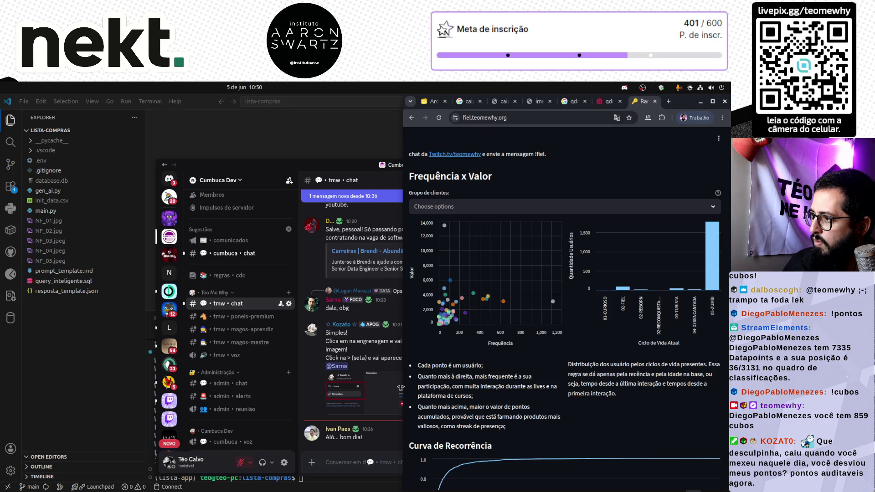
pyautogui.moveTo(401, 389); pyautogui.dragTo(398, 388)
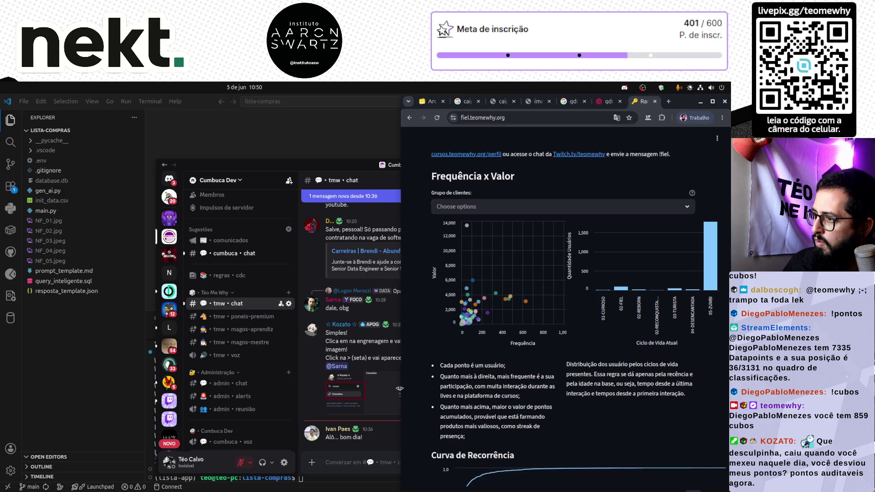
pyautogui.press('Print')
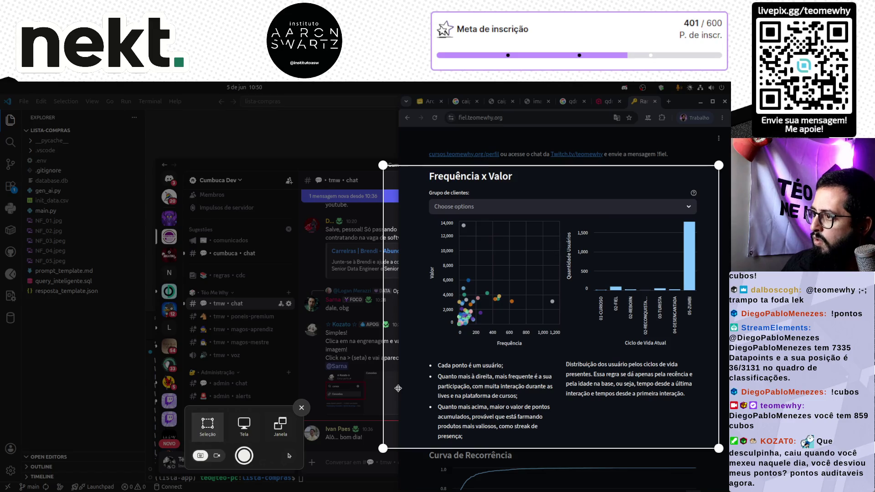
pyautogui.press('Escape')
pyautogui.moveTo(399, 389); pyautogui.dragTo(370, 389)
# Step: Capture the charts region to the clipboard and return to the widened Arch TMW window
pyautogui.press('Print')
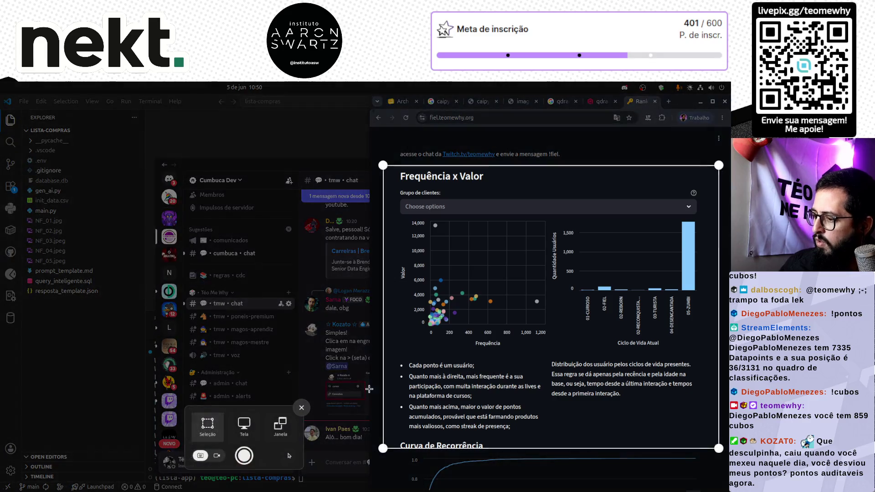
pyautogui.press('Return')
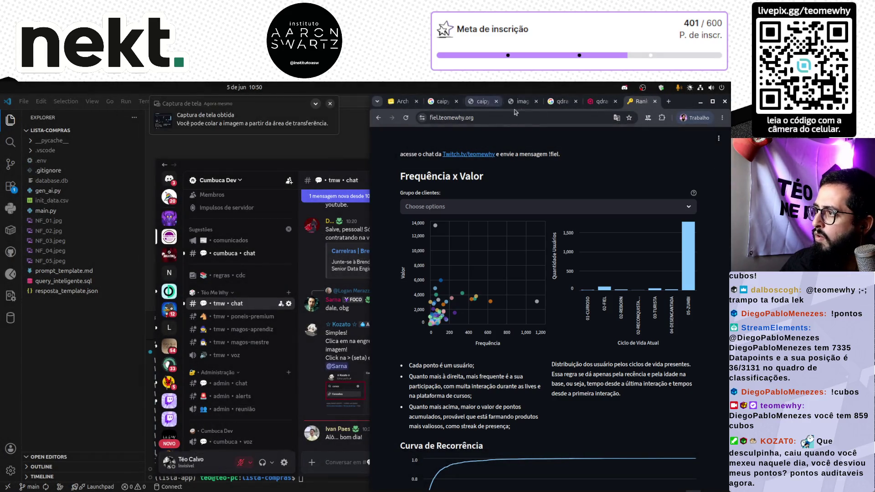
pyautogui.click(408, 105)
pyautogui.moveTo(370, 249); pyautogui.dragTo(14, 249)
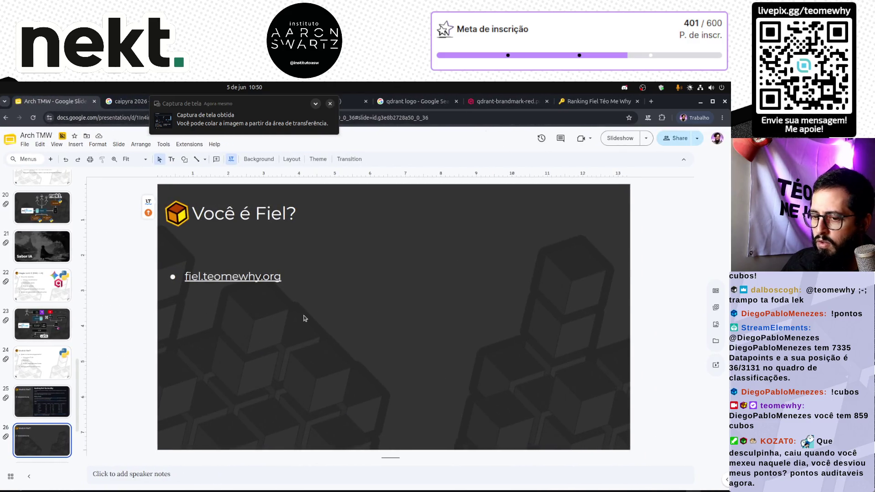
# Step: Paste the chart screenshot, move it to slide 25 and enlarge it to fill the right side
pyautogui.hotkey('ctrl', 'v')
pyautogui.moveTo(445, 346); pyautogui.dragTo(464, 324)
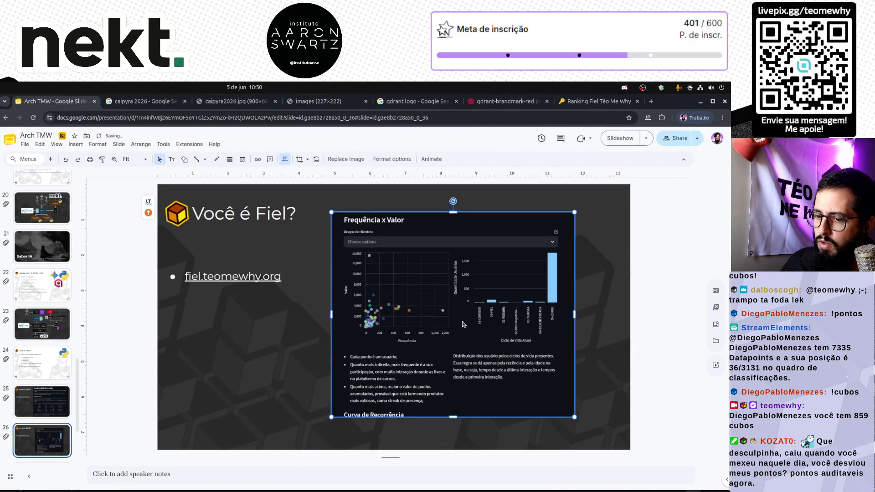
pyautogui.hotkey('ctrl', 'x')
pyautogui.click(41, 401)
pyautogui.hotkey('ctrl', 'v')
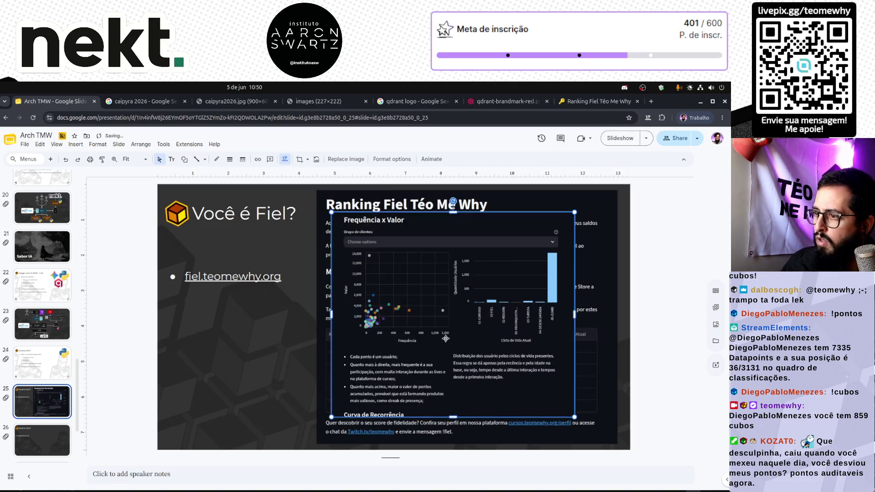
pyautogui.moveTo(430, 319); pyautogui.dragTo(415, 296)
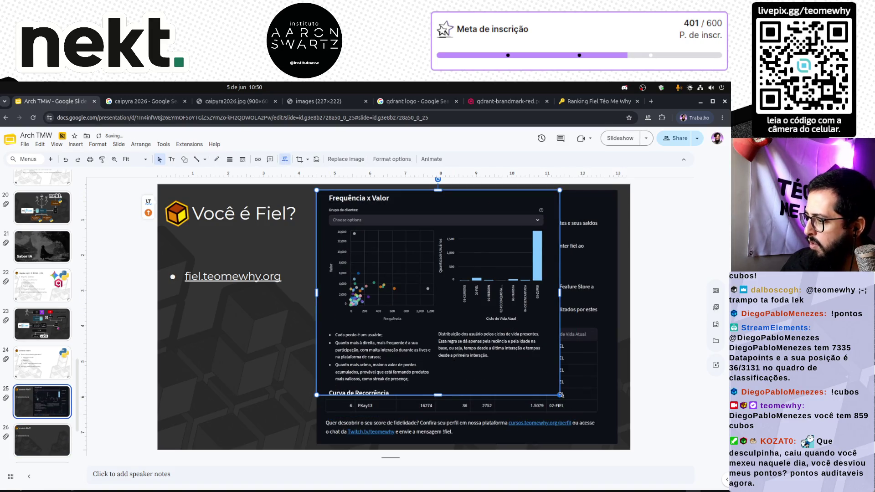
pyautogui.moveTo(567, 406); pyautogui.dragTo(605, 445)
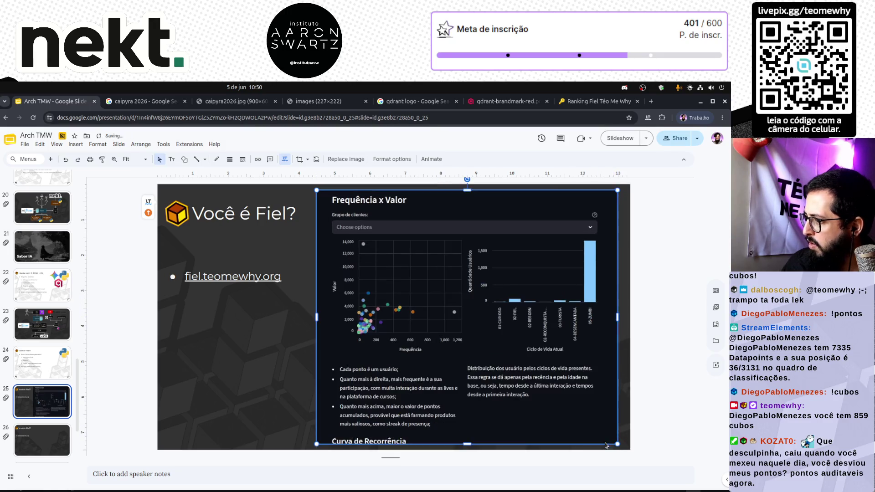
# Step: Crop the screenshot's bottom edge and move it onto slide 26 beside the link
pyautogui.doubleClick(466, 439)
pyautogui.moveTo(469, 433); pyautogui.dragTo(469, 435)
pyautogui.press('Return')
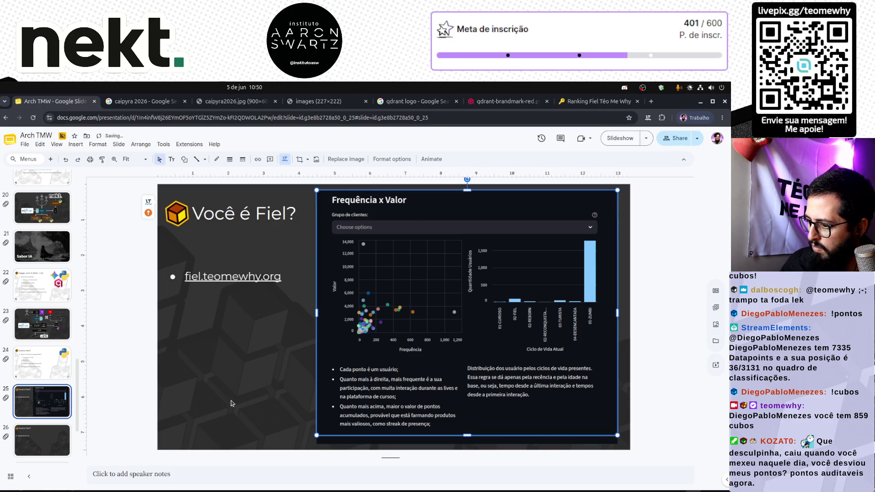
pyautogui.hotkey('ctrl', 'x')
pyautogui.click(43, 444)
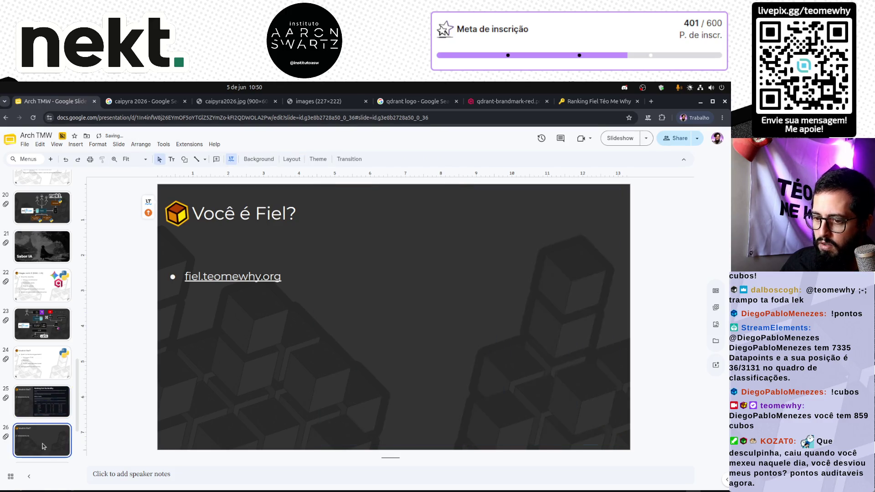
pyautogui.hotkey('ctrl', 'v')
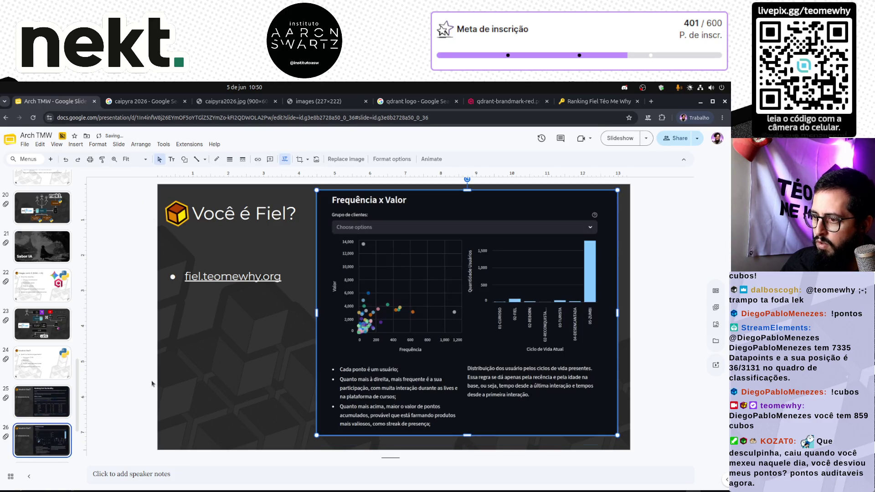
# Step: Deselect the chart image and duplicate slide 26
pyautogui.click(134, 360)
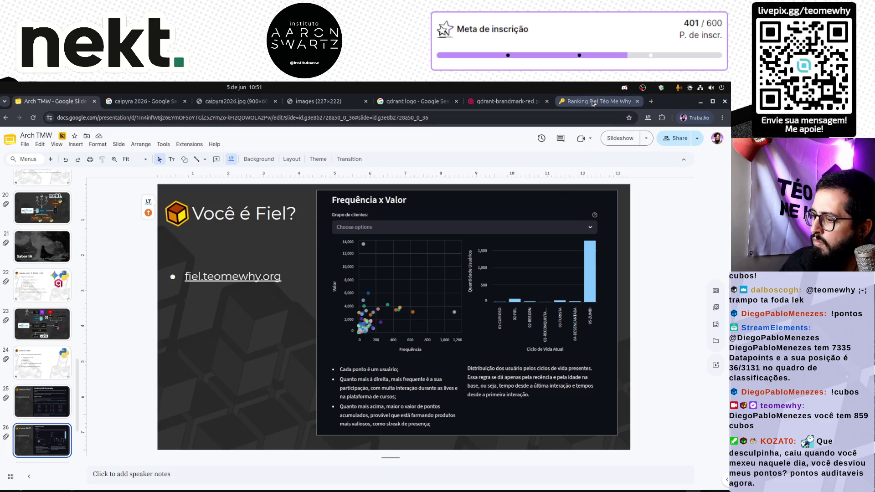
pyautogui.click(491, 185)
pyautogui.click(264, 321)
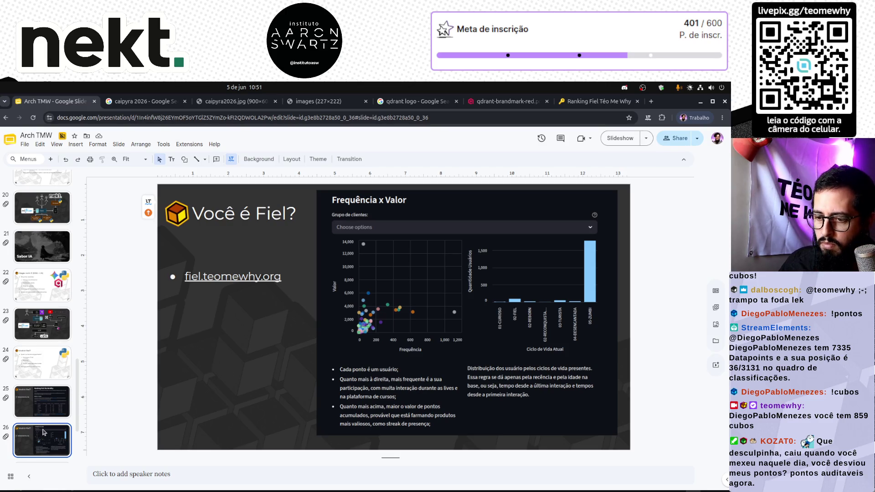
pyautogui.hotkey('ctrl', 'd')
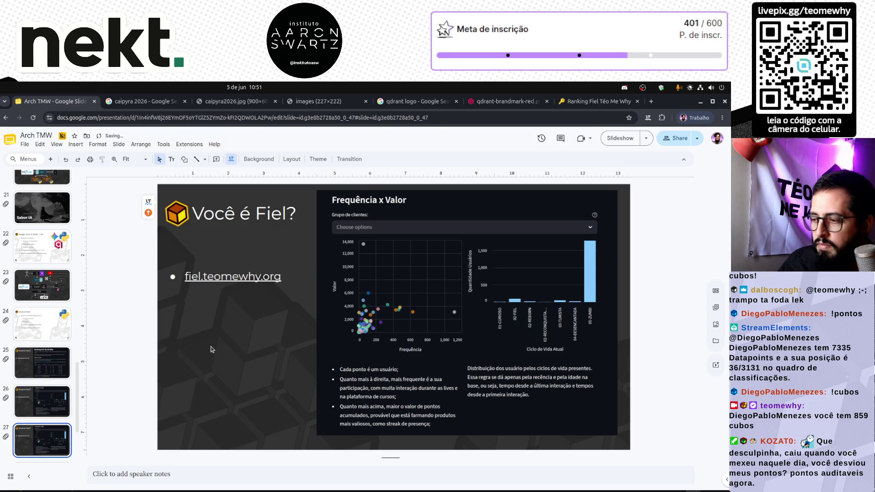
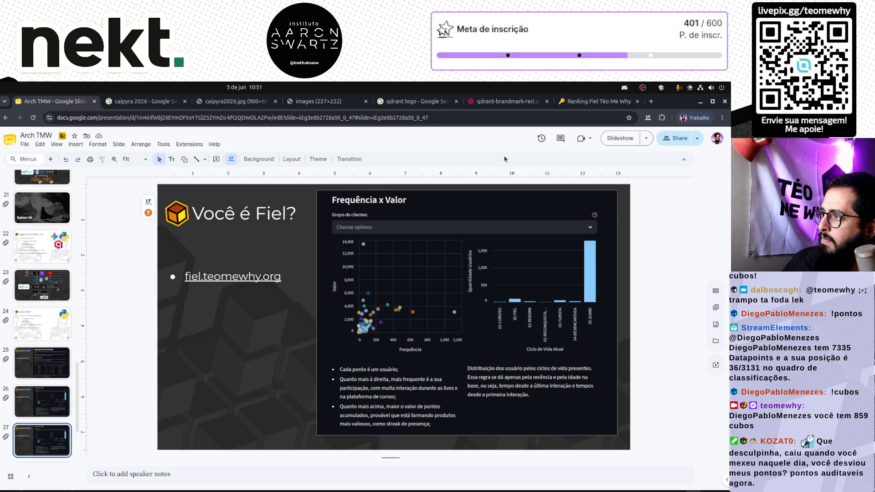
# Step: Bring up the Ranking Fiel Téo Me Why page tiled on half the screen, cancelling a first capture
pyautogui.click(586, 101)
pyautogui.scroll(-5, 202, 335)
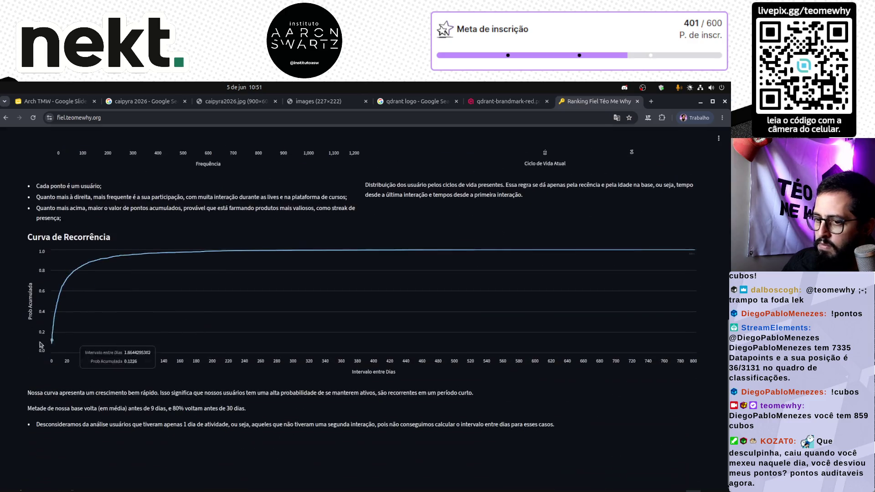
pyautogui.press('super+Right')
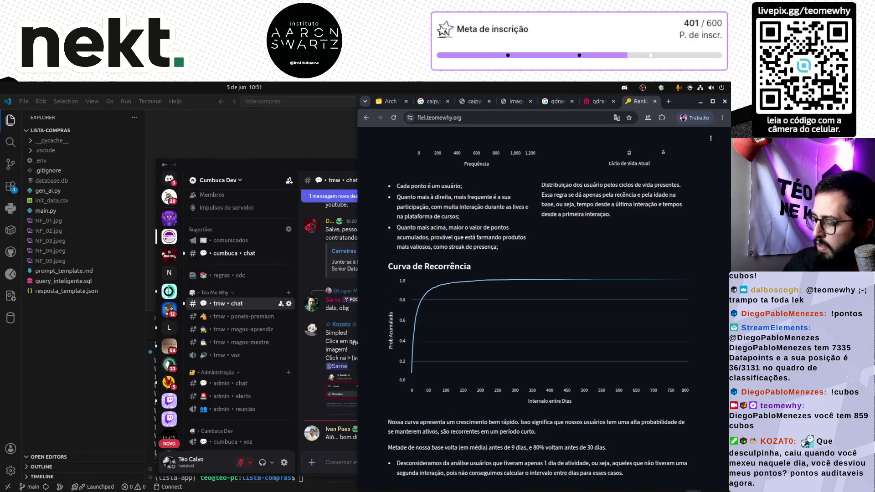
pyautogui.press('Print')
pyautogui.press('Return')
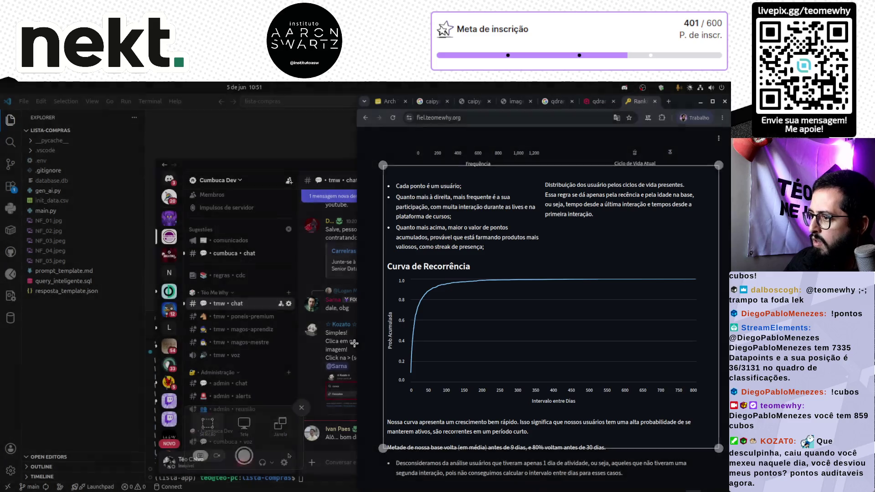
pyautogui.scroll(-1, 403, 327)
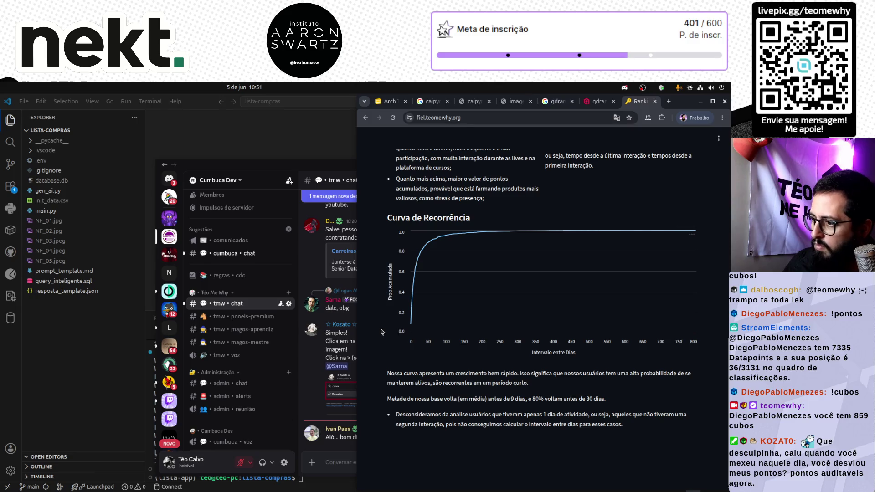
# Step: Screenshot the Curva de Recorrência chart region and return to the maximized Arch TMW deck
pyautogui.press('Print')
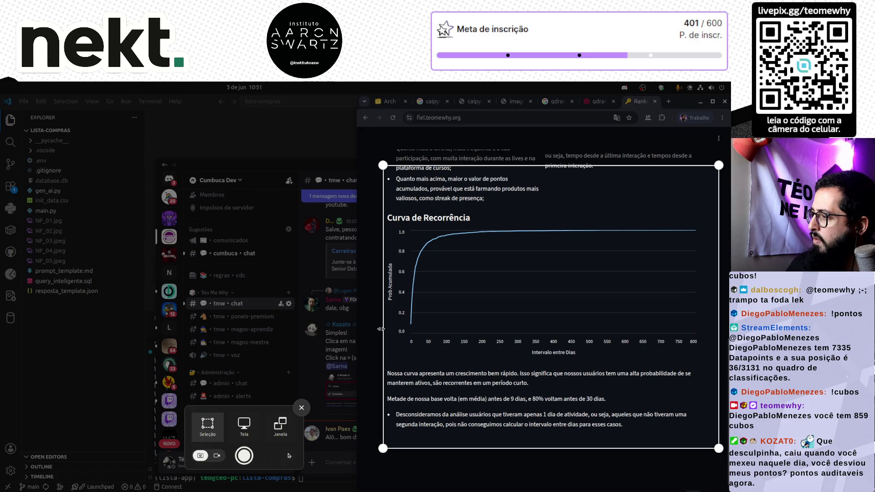
pyautogui.press('Return')
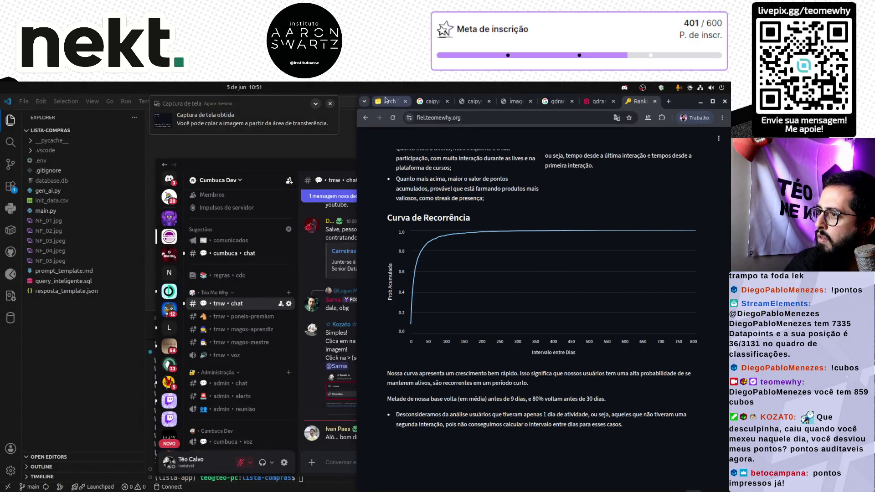
pyautogui.click(386, 101)
pyautogui.press('super+Up')
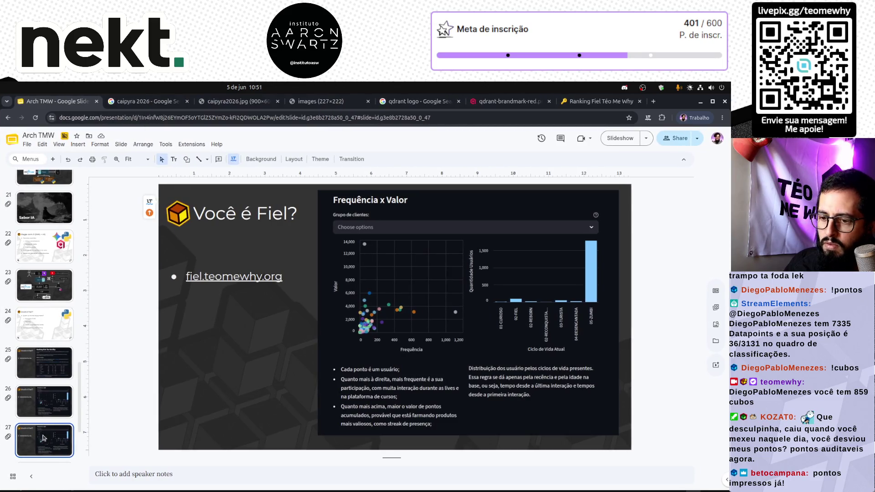
# Step: Paste the recurrence chart screenshot over the Frequência x Valor chart and enlarge it
pyautogui.hotkey('ctrl', 'v')
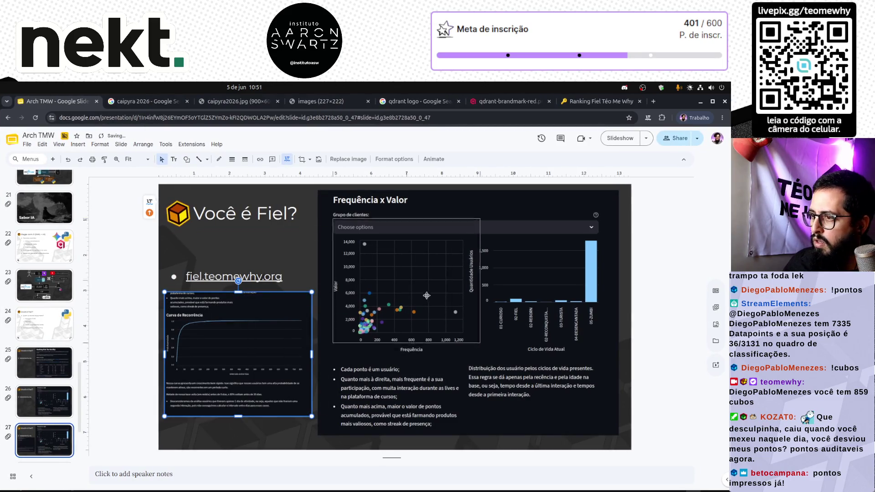
pyautogui.moveTo(411, 270); pyautogui.dragTo(410, 270)
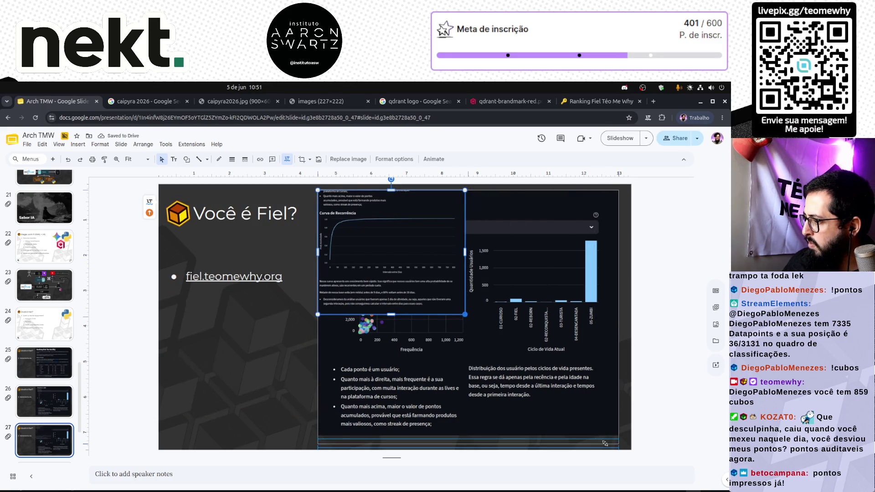
pyautogui.moveTo(465, 315); pyautogui.dragTo(619, 445)
# Step: Crop the top off the screenshot and reposition the chart toward the slide top
pyautogui.doubleClick(461, 263)
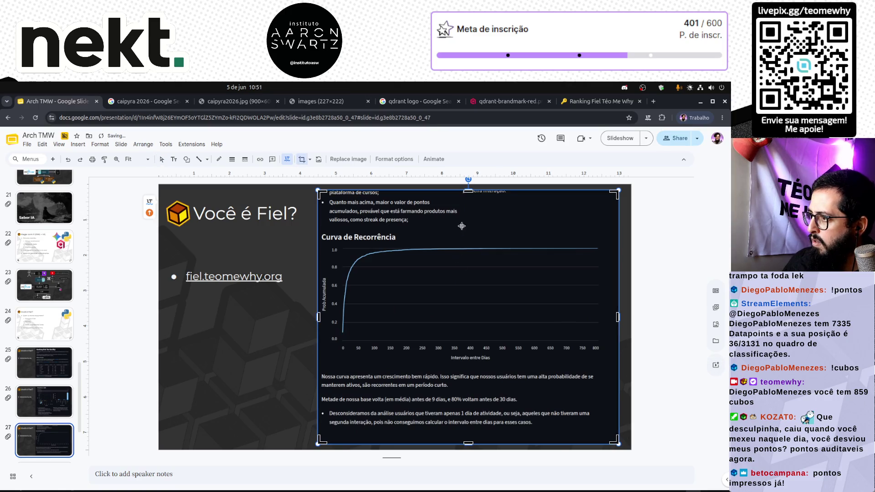
pyautogui.moveTo(468, 190); pyautogui.dragTo(469, 227)
pyautogui.press('Return')
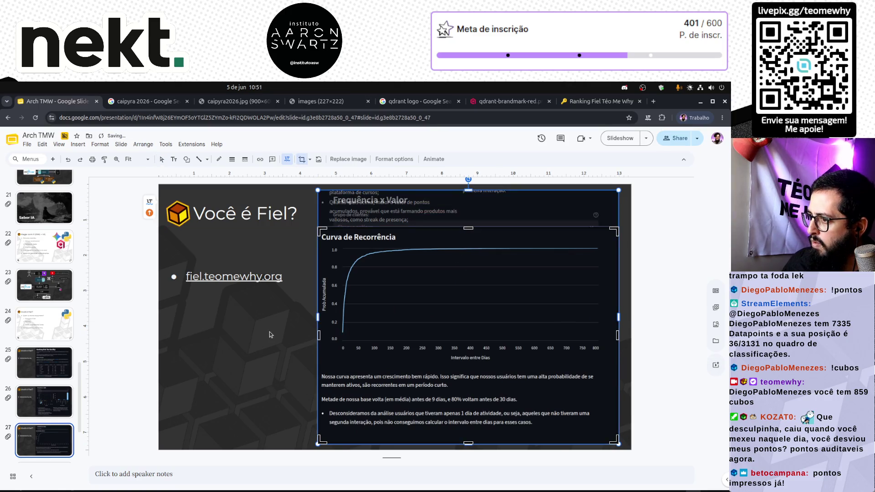
pyautogui.click(422, 215)
pyautogui.moveTo(429, 223)
pyautogui.mouseDown()
pyautogui.moveTo(448, 314)
pyautogui.moveTo(449, 276)
pyautogui.mouseUp()
pyautogui.click(252, 413)
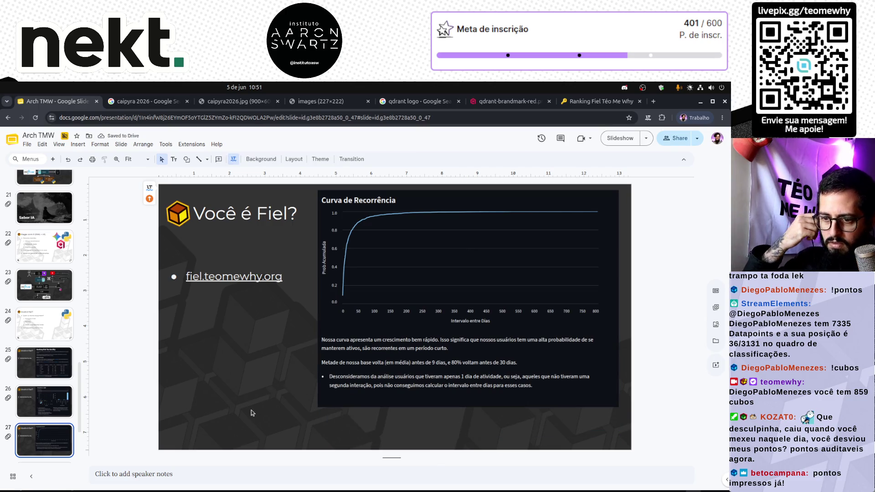
pyautogui.scroll(-2, 41, 408)
# Step: Insert a blank slide after Você é Fiel? and paste that slide's heading onto it
pyautogui.click(48, 373)
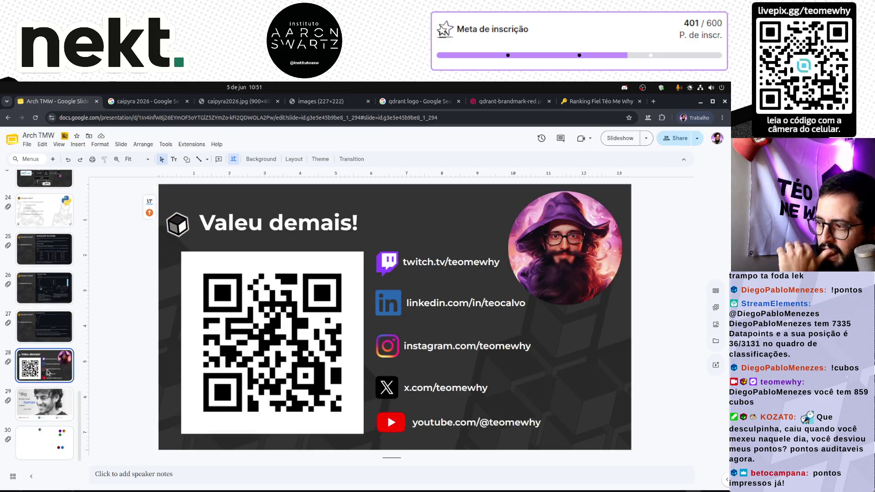
pyautogui.click(47, 328)
pyautogui.scroll(1, 48, 332)
pyautogui.scroll(5, 48, 332)
pyautogui.scroll(5, 47, 331)
pyautogui.scroll(5, 48, 332)
pyautogui.scroll(5, 47, 331)
pyautogui.scroll(3, 48, 331)
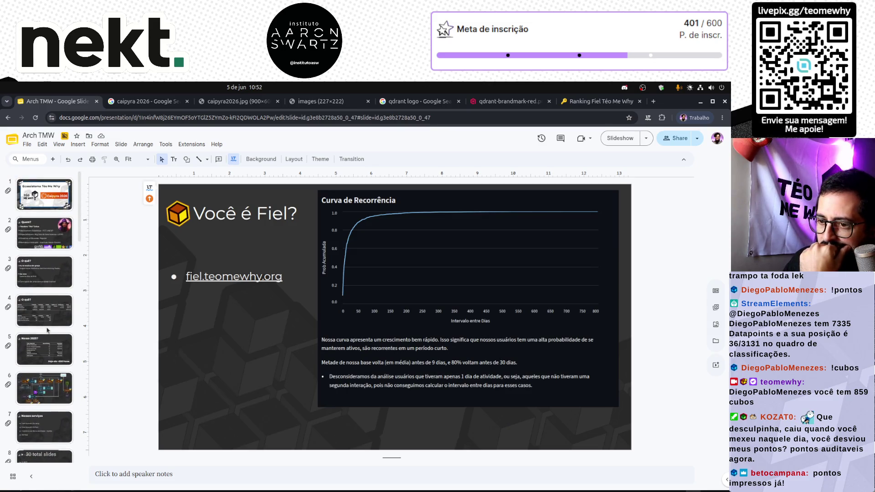
pyautogui.scroll(-3, 48, 331)
pyautogui.scroll(-5, 48, 331)
pyautogui.scroll(-5, 48, 331)
pyautogui.scroll(-3, 48, 331)
pyautogui.scroll(-2, 48, 332)
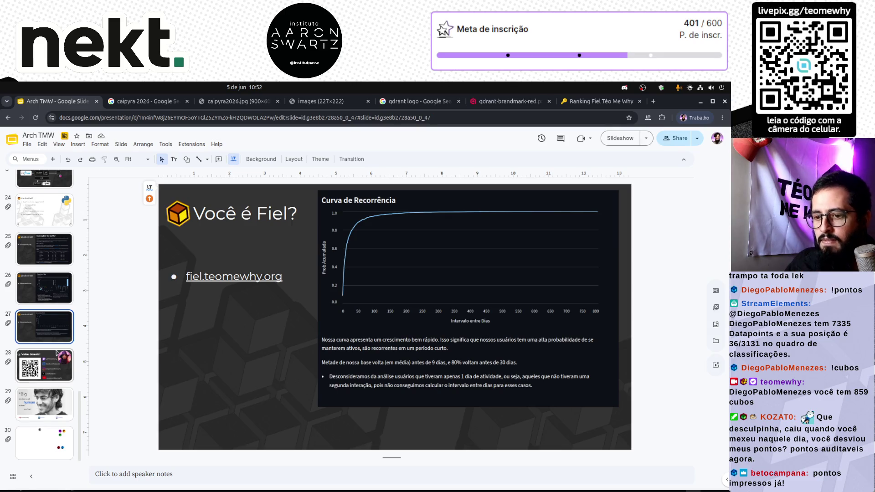
pyautogui.click(54, 160)
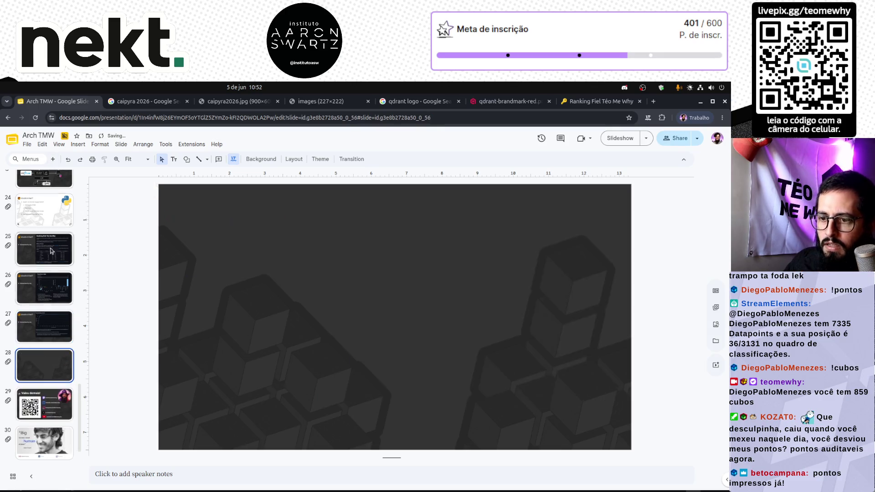
pyautogui.click(45, 328)
pyautogui.click(174, 210)
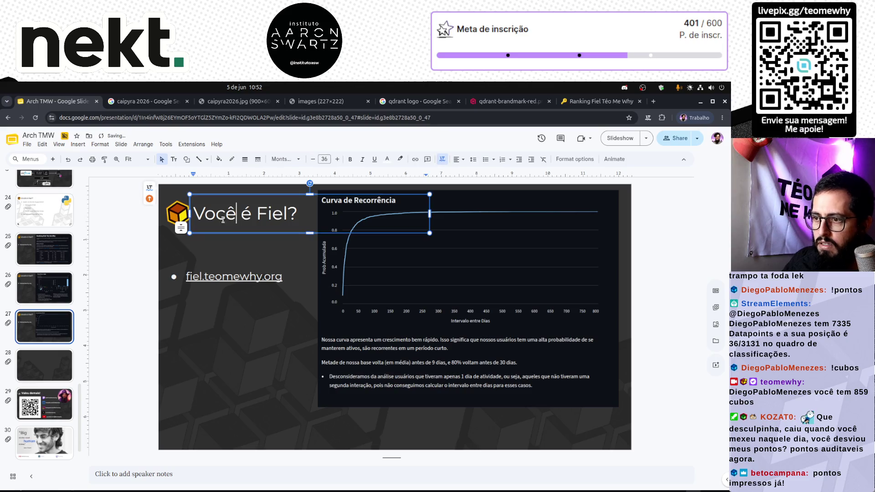
pyautogui.scroll(-1, 61, 397)
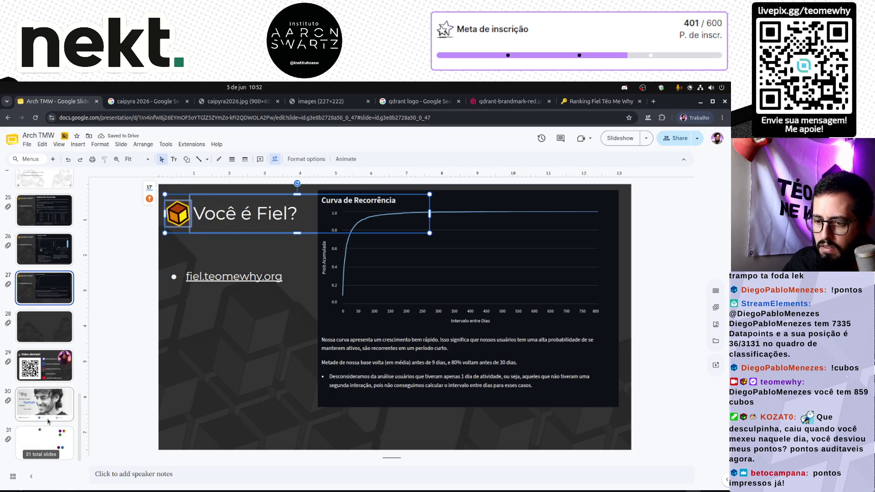
pyautogui.click(48, 335)
pyautogui.hotkey('ctrl', 'v')
# Step: Rewrite the copied heading to read 'Aproveitem!'
pyautogui.click(265, 343)
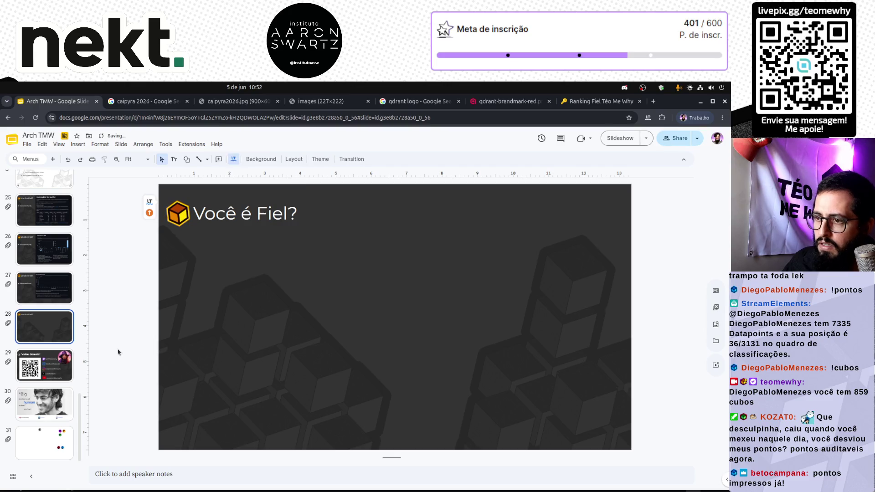
pyautogui.tripleClick(251, 214)
pyautogui.write('Aproveitem')
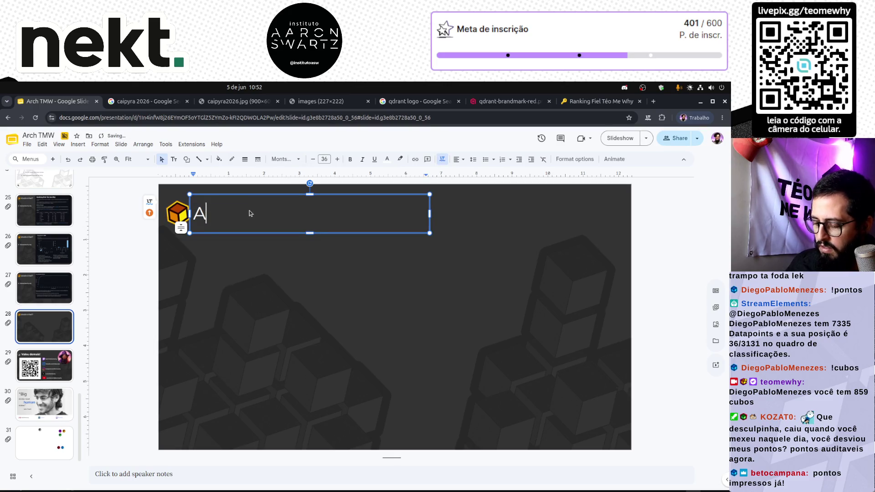
pyautogui.click(119, 287)
pyautogui.click(298, 213)
pyautogui.write('!')
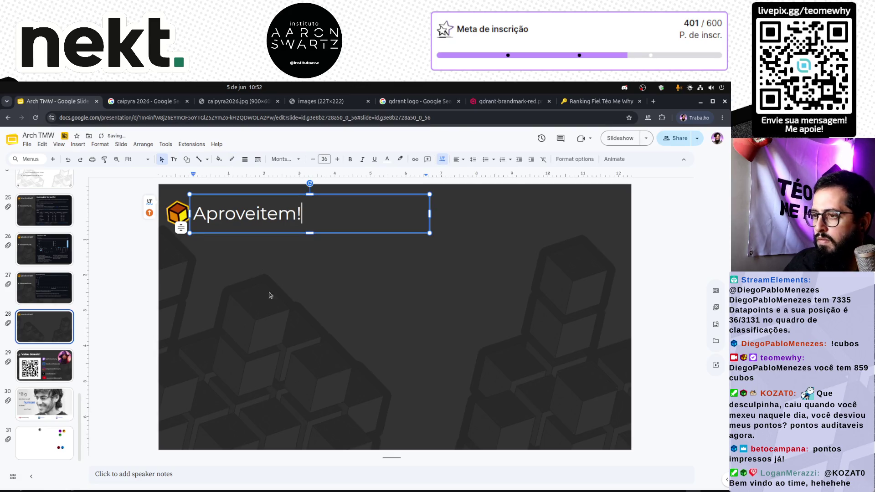
pyautogui.click(151, 343)
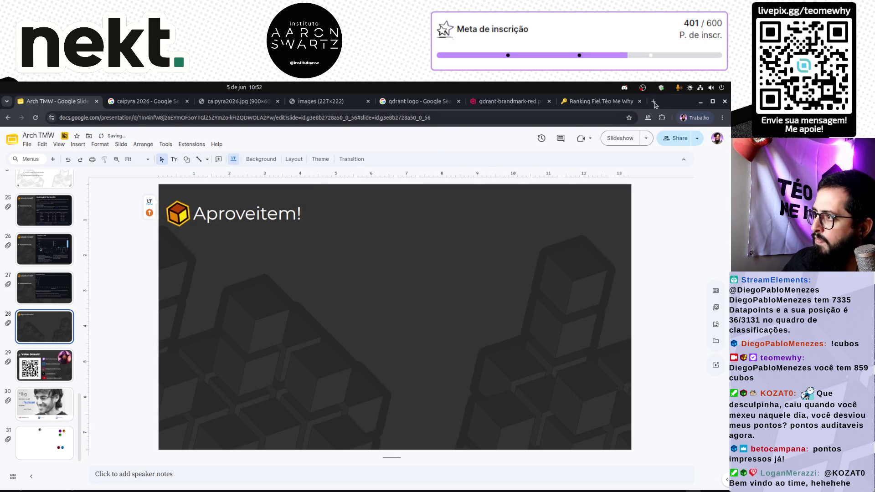
pyautogui.click(653, 101)
pyautogui.write('kaggle')
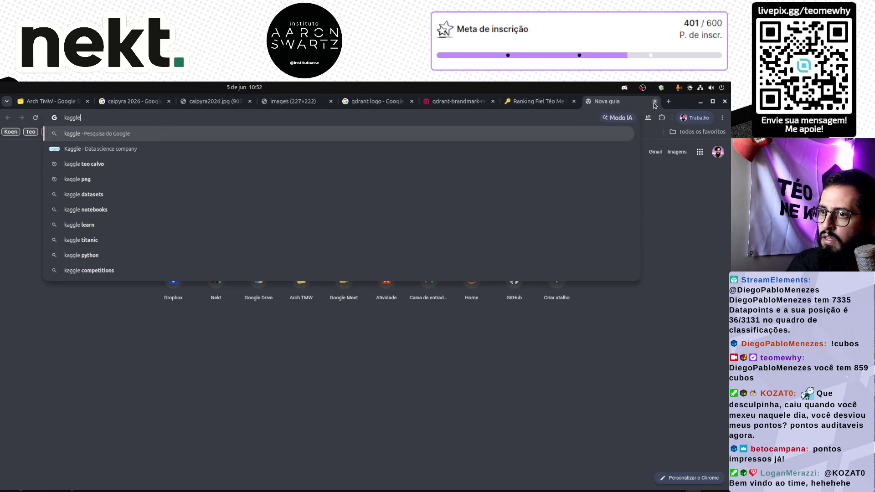
pyautogui.write('.com')
# Step: Search Kaggle for 'teomewhy' in a new tab
pyautogui.press('Return')
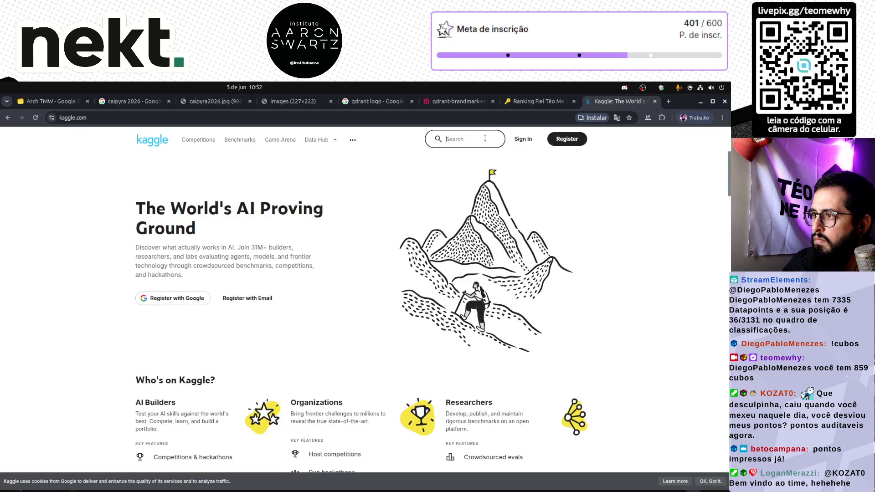
pyautogui.click(479, 138)
pyautogui.write('teomewhy')
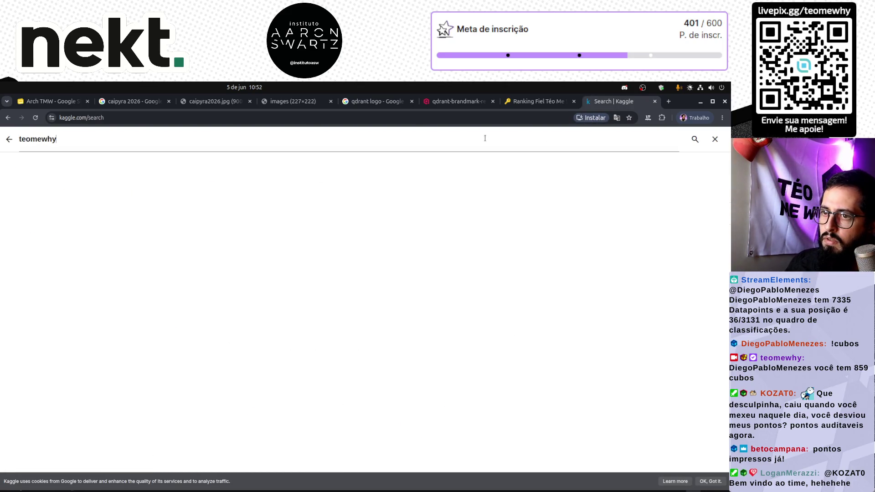
pyautogui.press('Return')
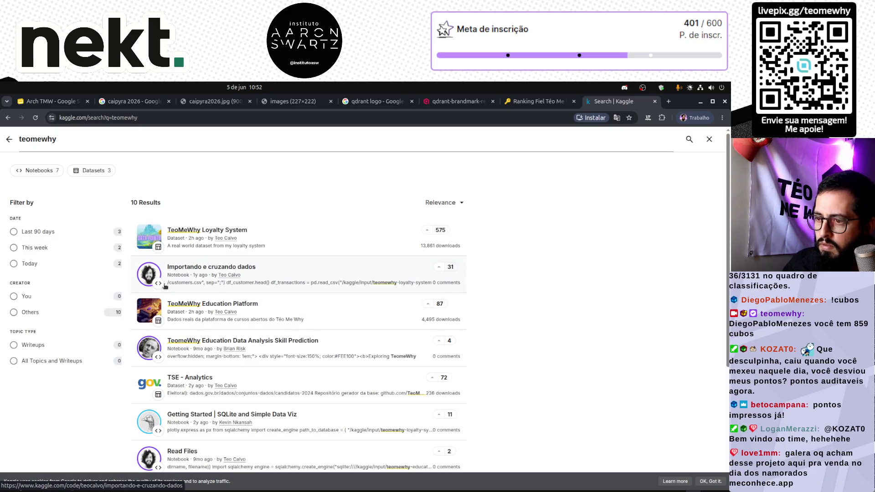
pyautogui.scroll(-2, 180, 389)
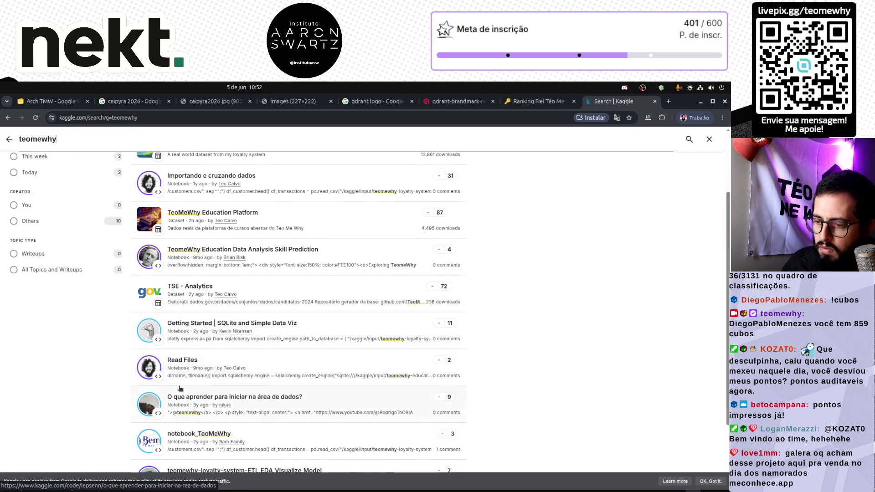
pyautogui.scroll(2, 103, 350)
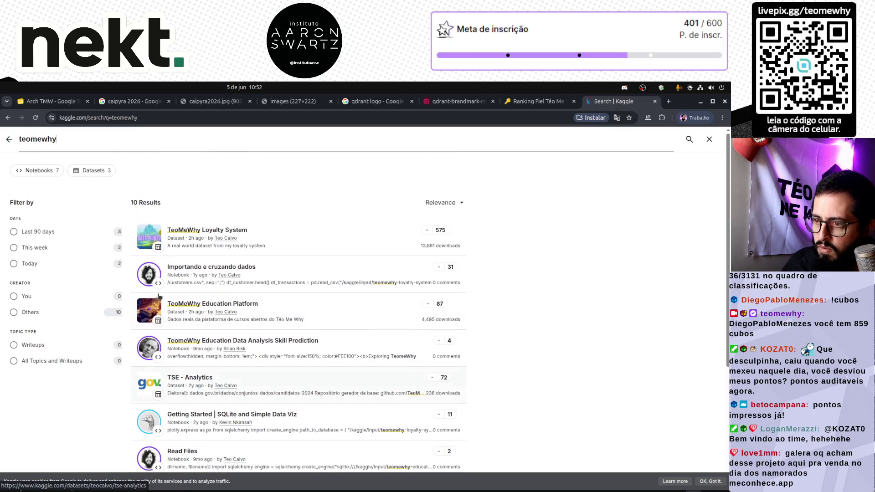
# Step: Open the TeoMeWhy Education Platform and Loyalty System datasets in new tabs, then return to the deck
pyautogui.middleClick(238, 304)
pyautogui.middleClick(207, 230)
pyautogui.hotkey('ctrl', 'Tab')
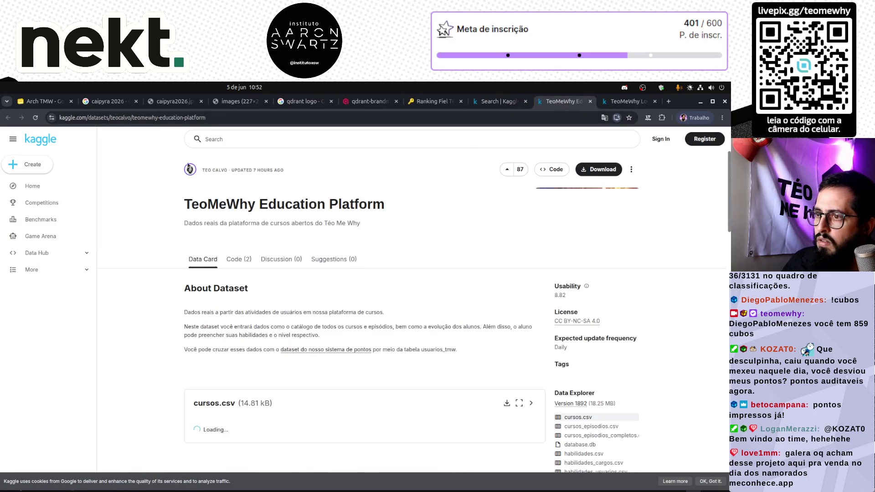
pyautogui.click(30, 103)
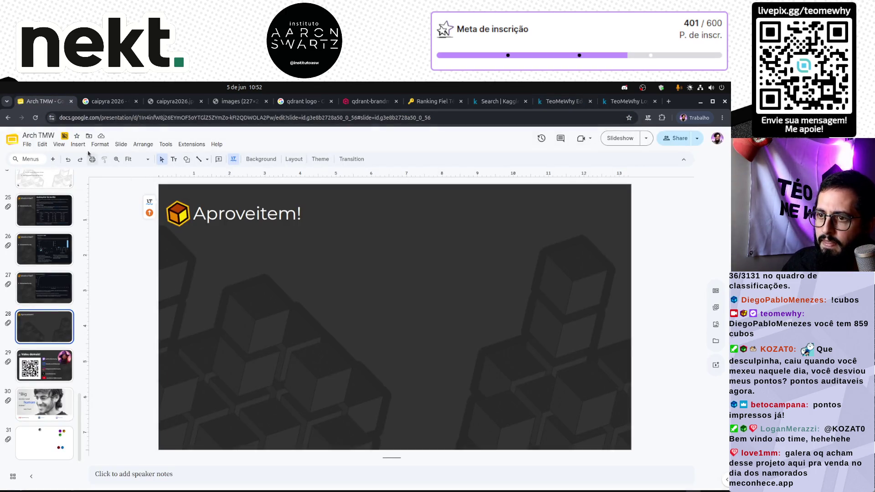
# Step: Add a text box on the Aproveitem! slide holding the education-platform Kaggle URL
pyautogui.click(77, 144)
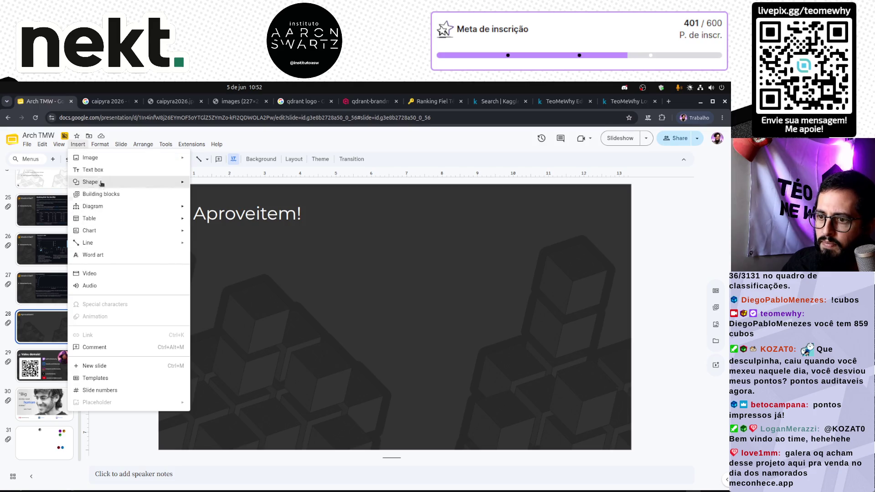
pyautogui.click(99, 169)
pyautogui.moveTo(244, 310)
pyautogui.mouseDown()
pyautogui.moveTo(463, 332)
pyautogui.moveTo(619, 326)
pyautogui.mouseUp()
pyautogui.write('https://www.kaggle.com/datasets/teocalvo/teomewhy-education-platform')
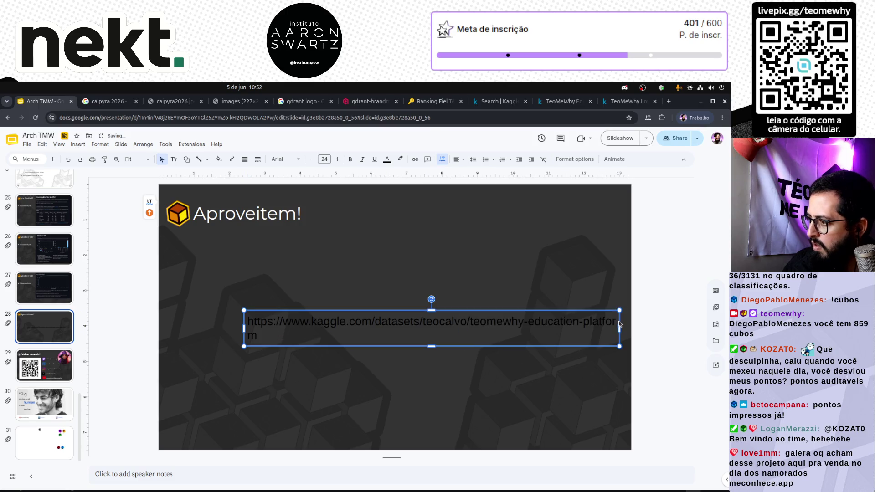
pyautogui.moveTo(244, 327); pyautogui.dragTo(181, 327)
pyautogui.click(298, 383)
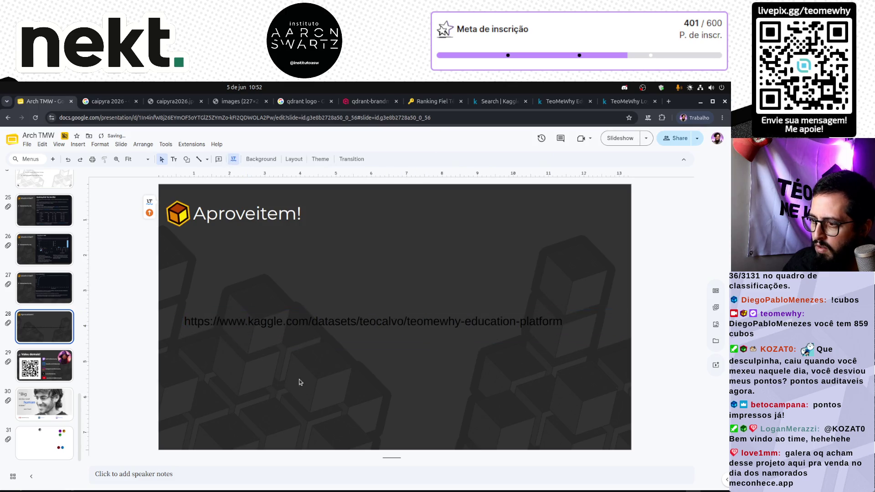
# Step: Make the URL a bulleted hyperlink placed higher on the slide, with a new line below it
pyautogui.tripleClick(401, 324)
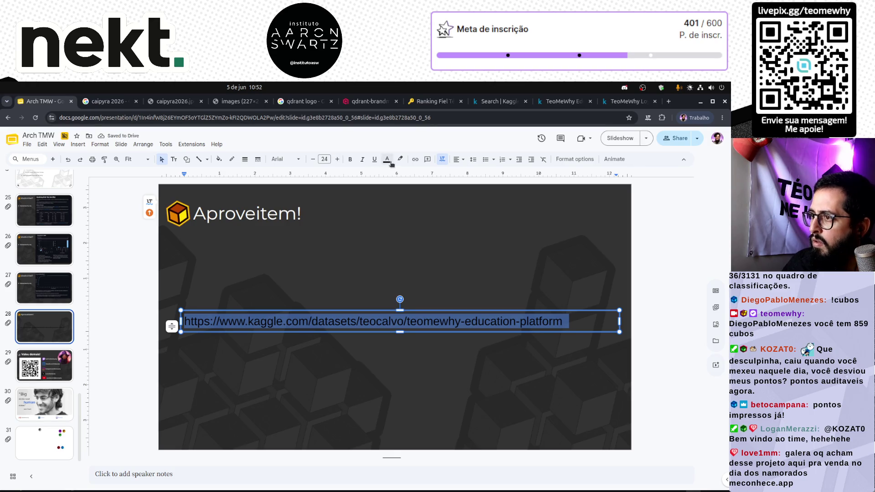
pyautogui.click(416, 159)
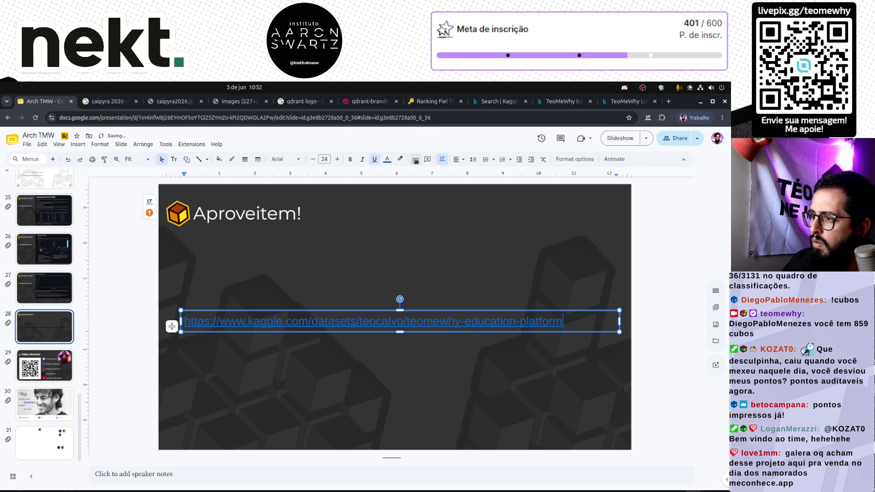
pyautogui.click(344, 340)
pyautogui.moveTo(364, 332); pyautogui.dragTo(374, 285)
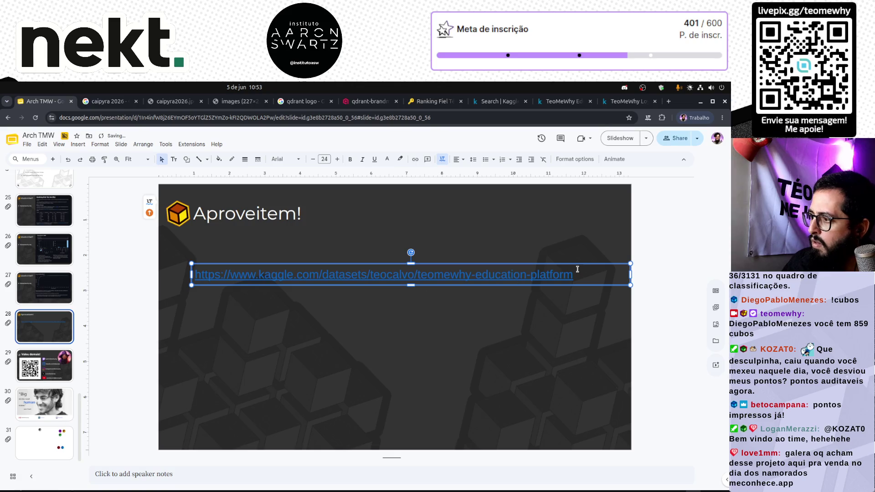
pyautogui.tripleClick(467, 274)
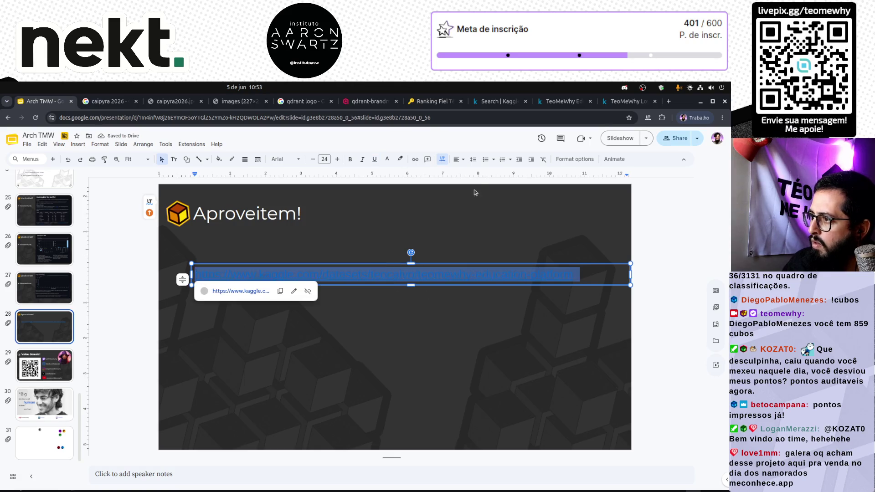
pyautogui.click(487, 160)
pyautogui.click(603, 275)
pyautogui.click(600, 277)
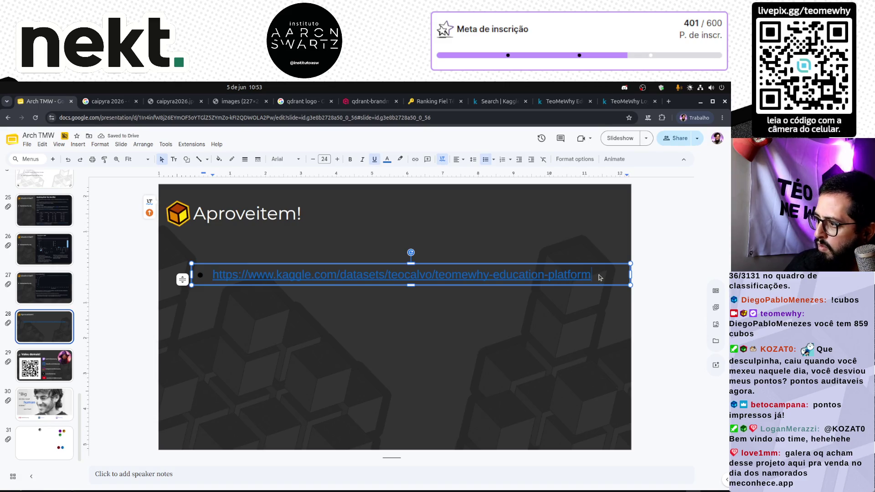
pyautogui.press('Return')
pyautogui.press('Return')
# Step: Copy the TeoMeWhy Loyalty System dataset URL from its Kaggle tab
pyautogui.click(619, 102)
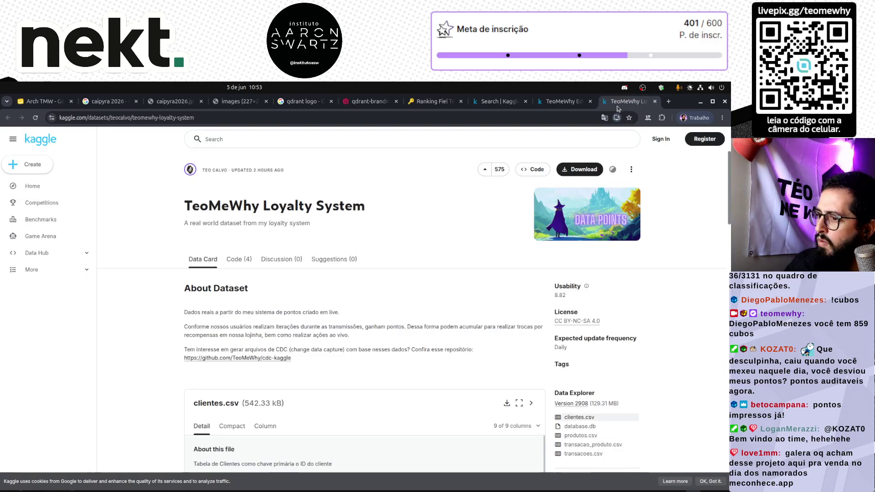
pyautogui.click(277, 118)
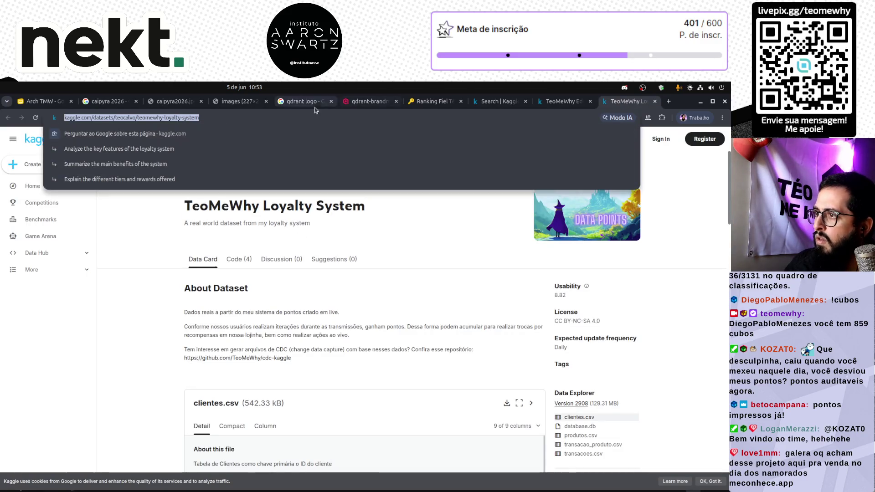
pyautogui.hotkey('ctrl', '1')
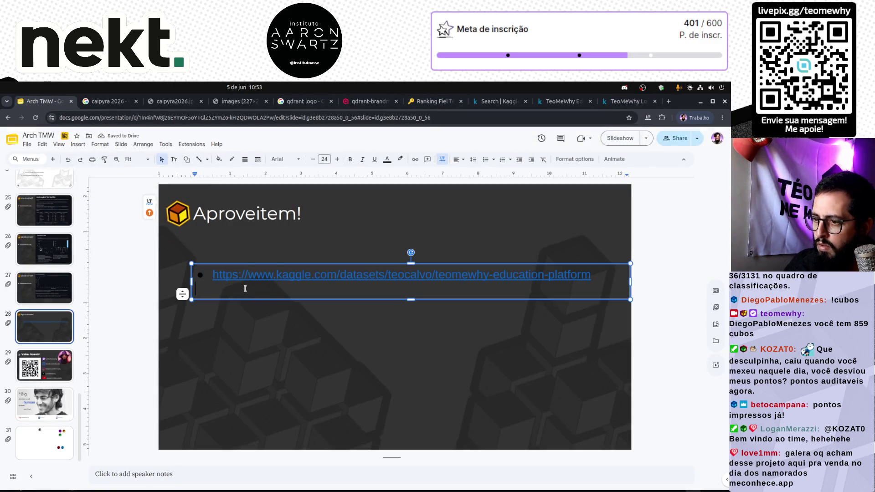
# Step: Paste the loyalty-system URL as a second bulleted hyperlink
pyautogui.write('https://www.kaggle.com/datasets/teocalvo/teomewhy-loyalty-system')
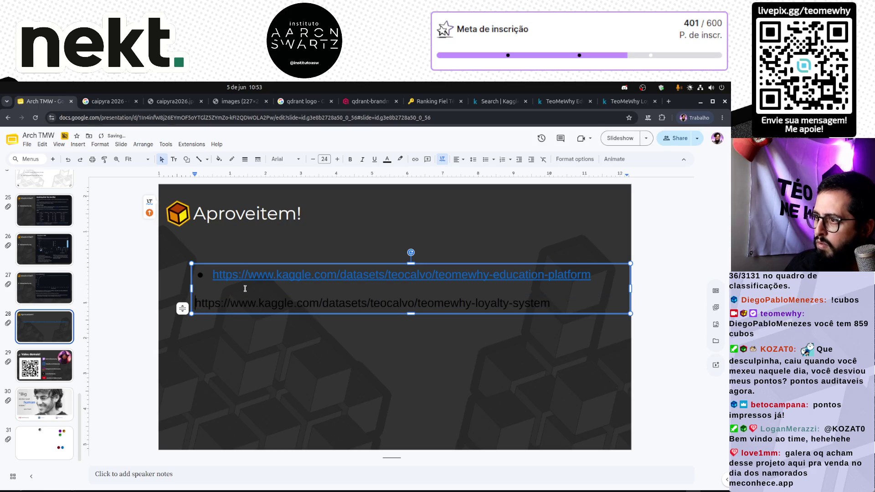
pyautogui.click(486, 160)
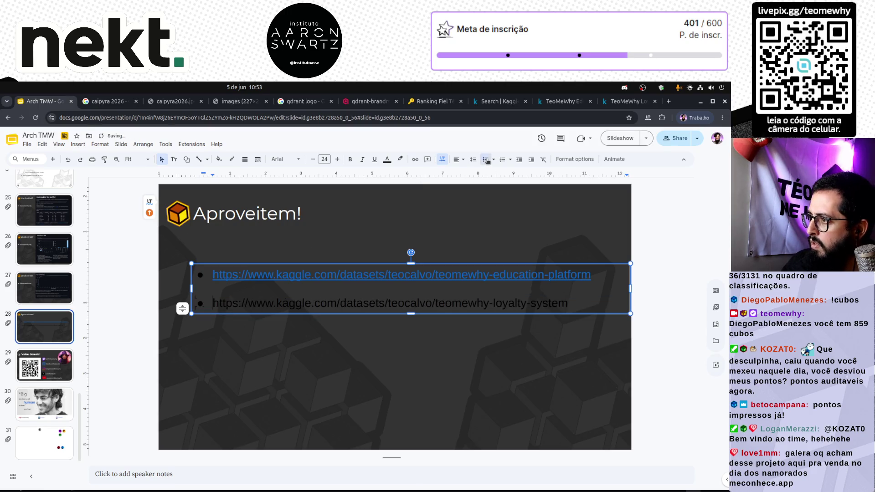
pyautogui.tripleClick(276, 301)
pyautogui.click(416, 160)
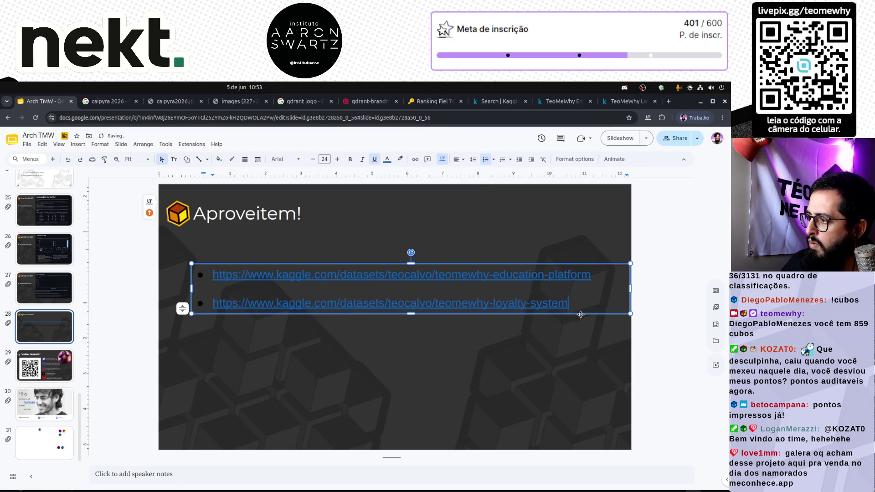
# Step: Move the loyalty-system link above the education-platform link
pyautogui.hotkey('shift', 'Home')
pyautogui.hotkey('ctrl', 'c')
pyautogui.press('BackSpace')
pyautogui.press('Up')
pyautogui.press('Return')
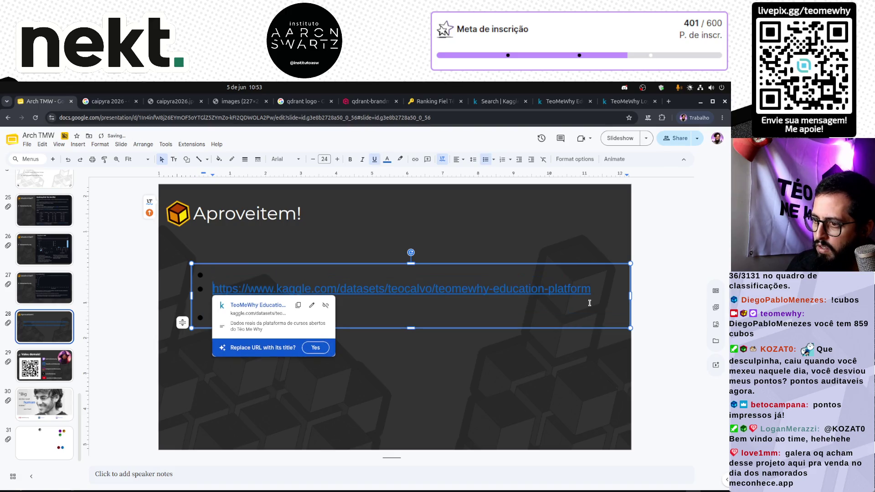
pyautogui.press('Up')
pyautogui.press('Return')
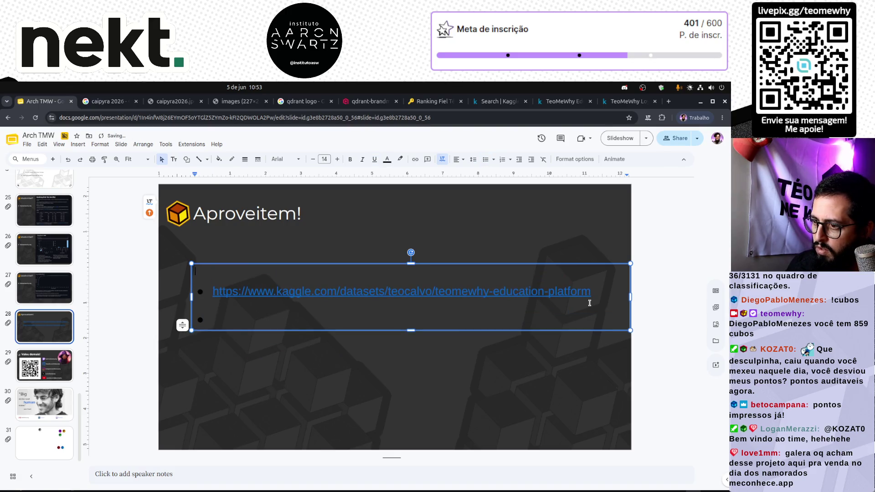
pyautogui.hotkey('ctrl', 'v')
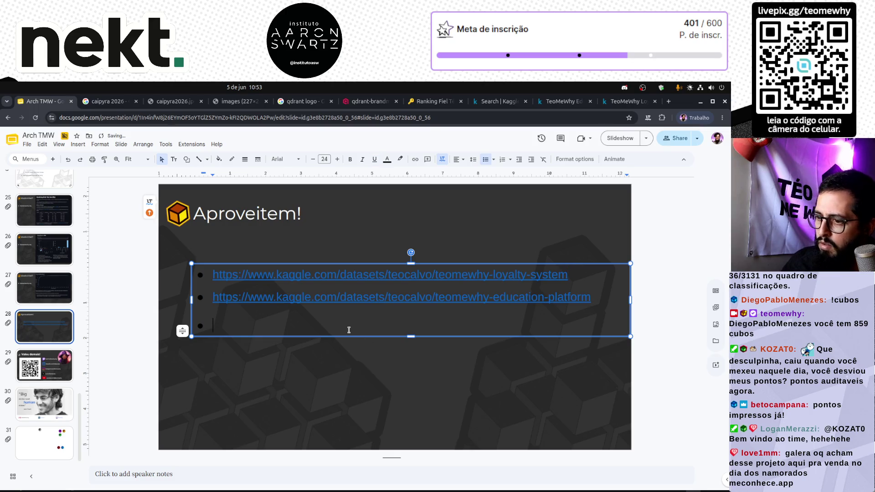
pyautogui.press('BackSpace')
# Step: Colour both links white and reposition the text box lower on the slide
pyautogui.hotkey('ctrl', 'a')
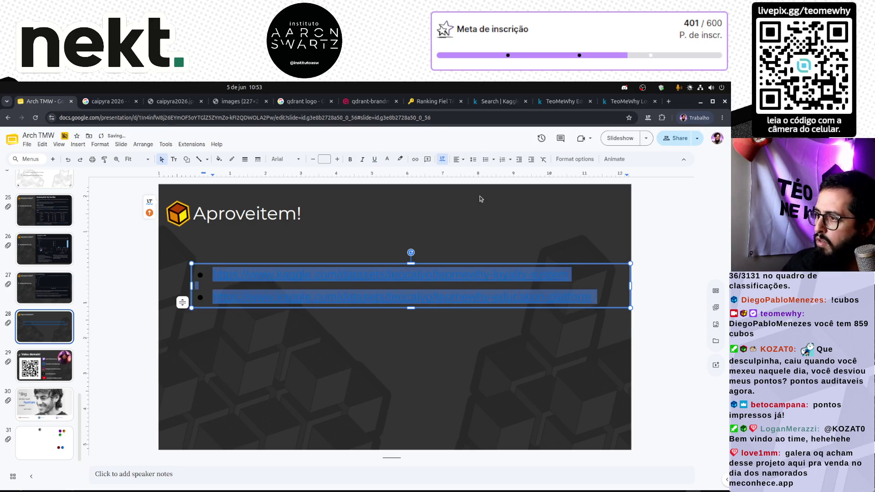
pyautogui.click(387, 159)
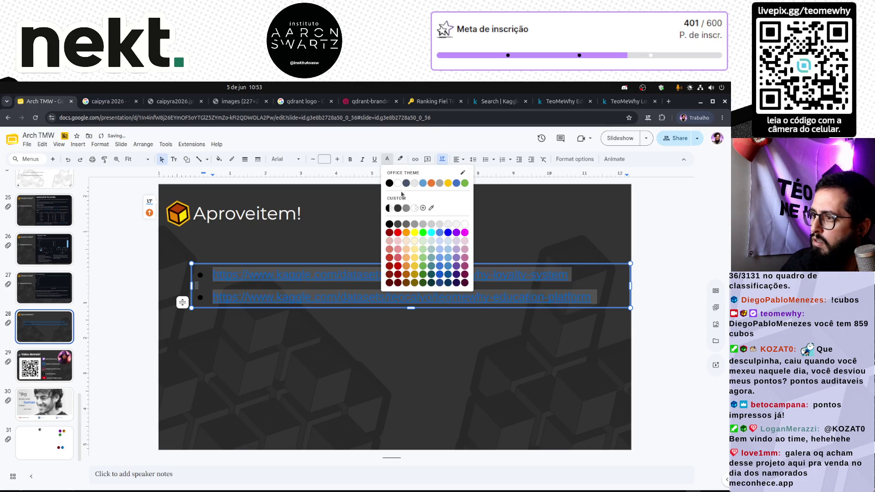
pyautogui.click(451, 233)
pyautogui.click(419, 330)
pyautogui.click(509, 299)
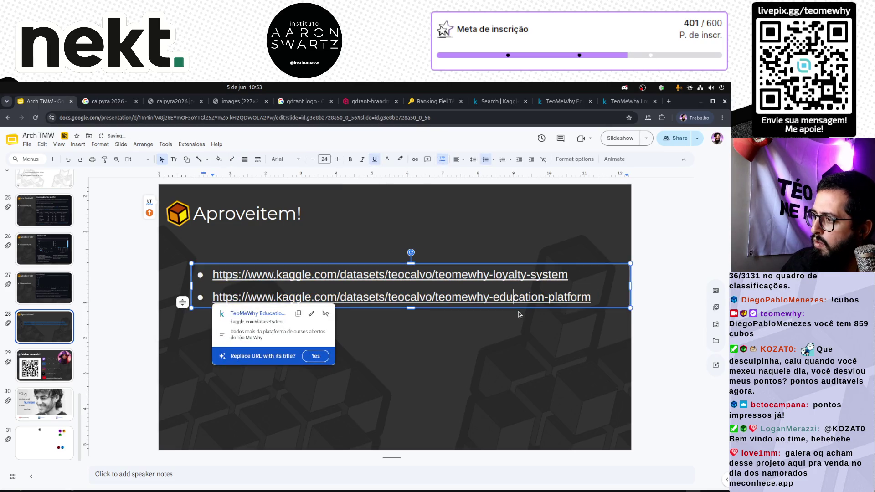
pyautogui.click(519, 313)
pyautogui.moveTo(520, 308)
pyautogui.mouseDown()
pyautogui.moveTo(514, 329)
pyautogui.moveTo(495, 328)
pyautogui.mouseUp()
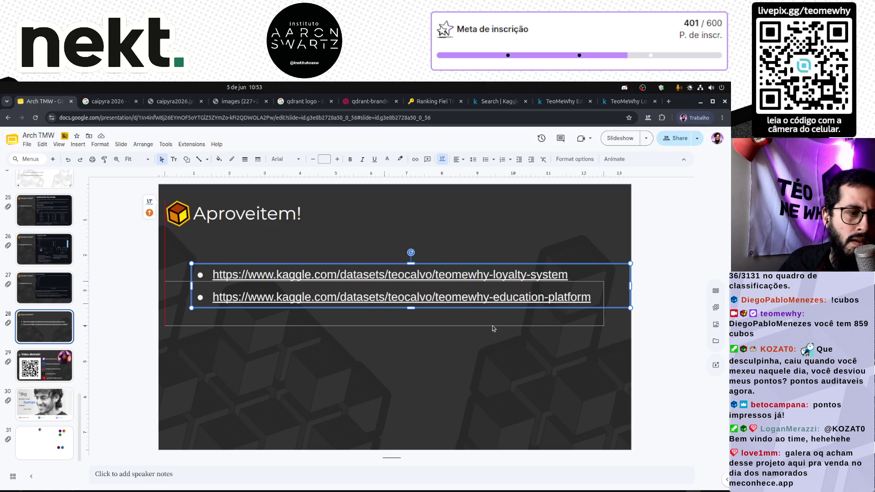
pyautogui.moveTo(493, 329); pyautogui.dragTo(520, 327)
pyautogui.click(419, 293)
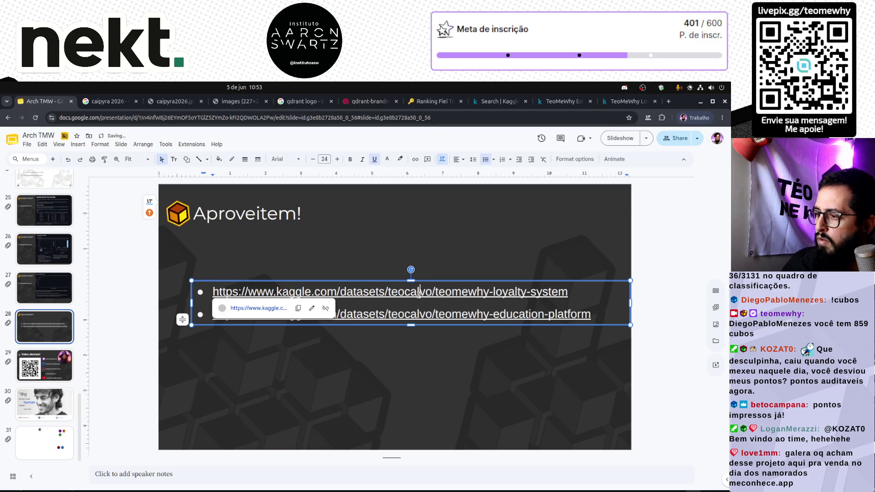
# Step: Add a 'Dados aberto:' label line above the Kaggle links and select the block's text
pyautogui.press('Home')
pyautogui.press('Return')
pyautogui.press('Return')
pyautogui.press('Up')
pyautogui.press('Up')
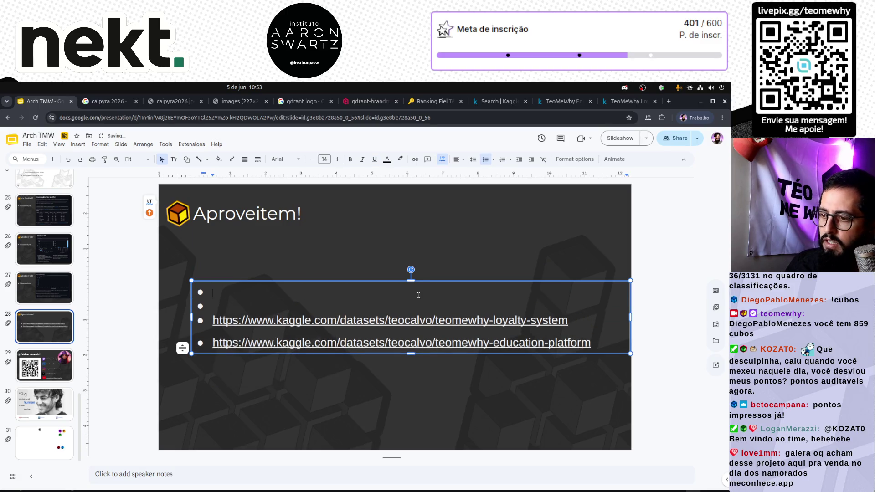
pyautogui.press('Delete')
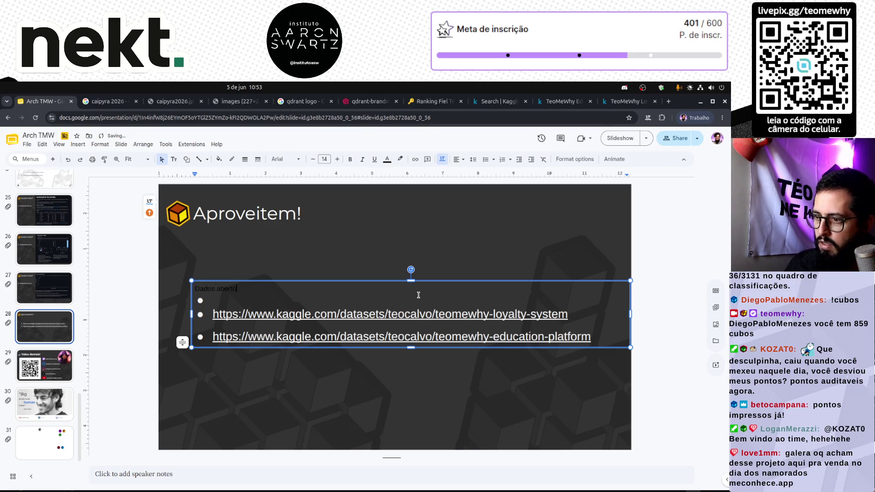
pyautogui.press('Down')
pyautogui.press('BackSpace')
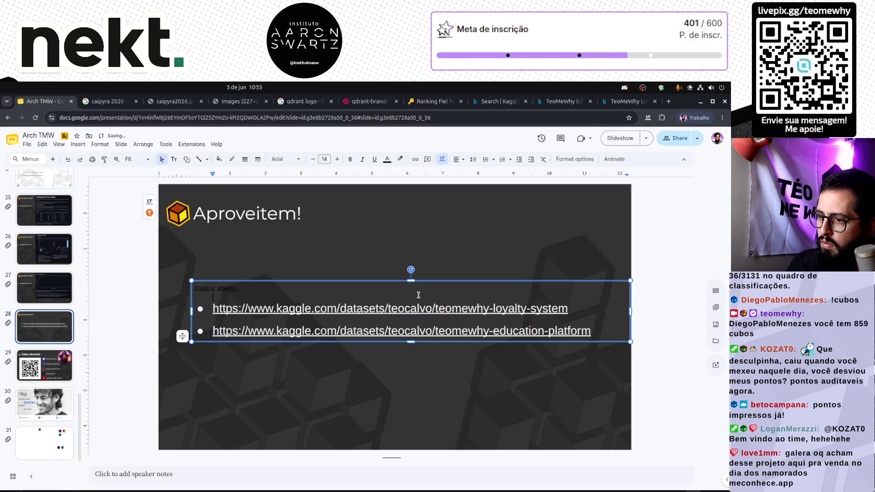
pyautogui.press('BackSpace')
pyautogui.press('Return')
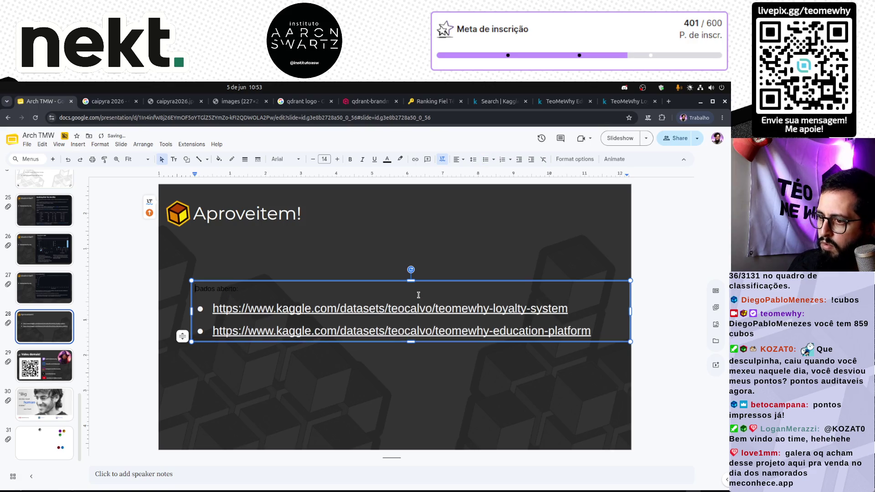
pyautogui.hotkey('shift', 'Down')
pyautogui.hotkey('shift', 'Down')
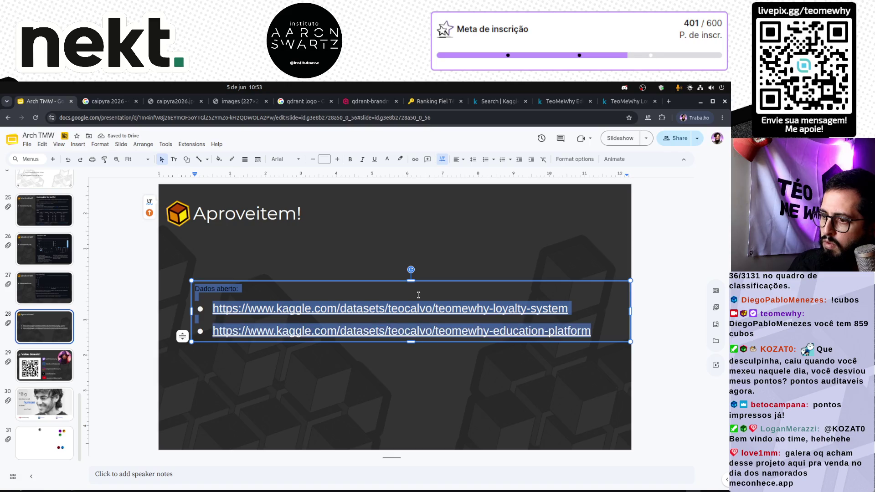
# Step: Set the selected text to Montserrat at size 24
pyautogui.click(287, 160)
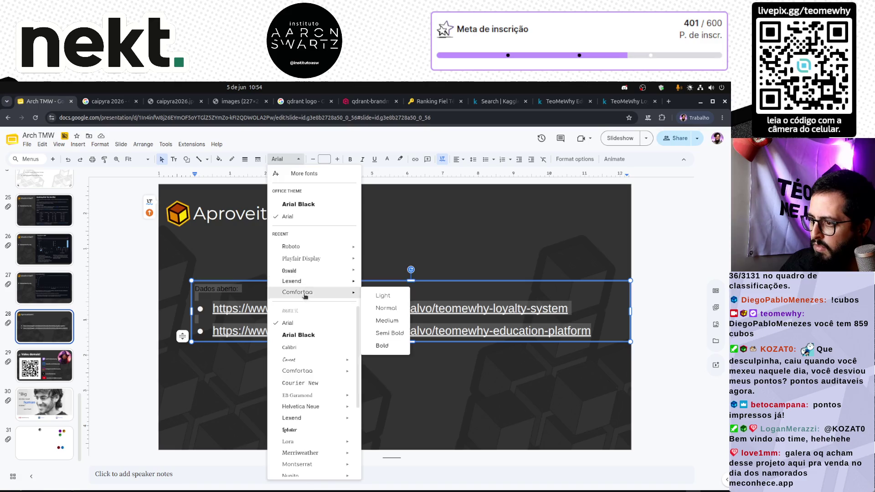
pyautogui.moveTo(301, 407)
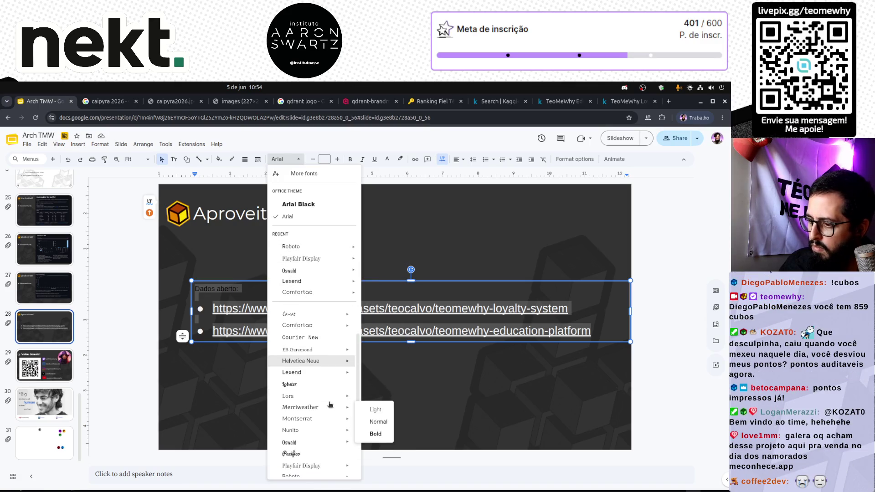
pyautogui.scroll(-2, 331, 404)
pyautogui.click(312, 404)
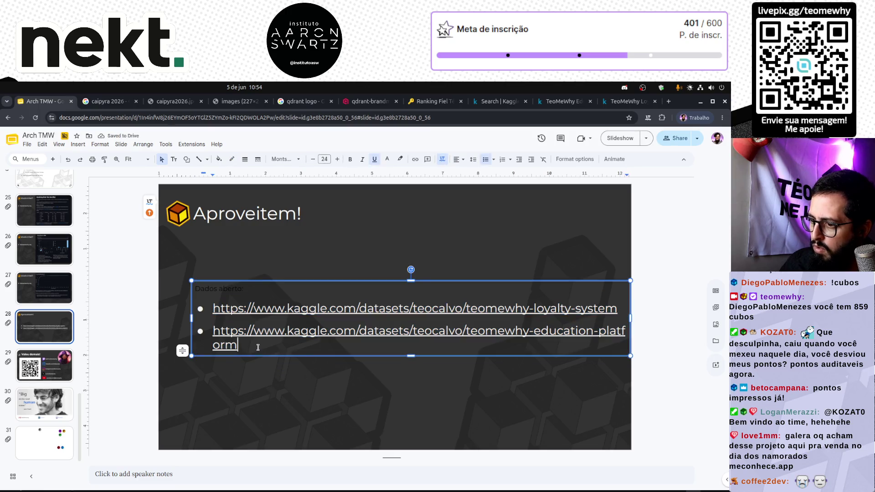
pyautogui.click(324, 159)
pyautogui.click(313, 159)
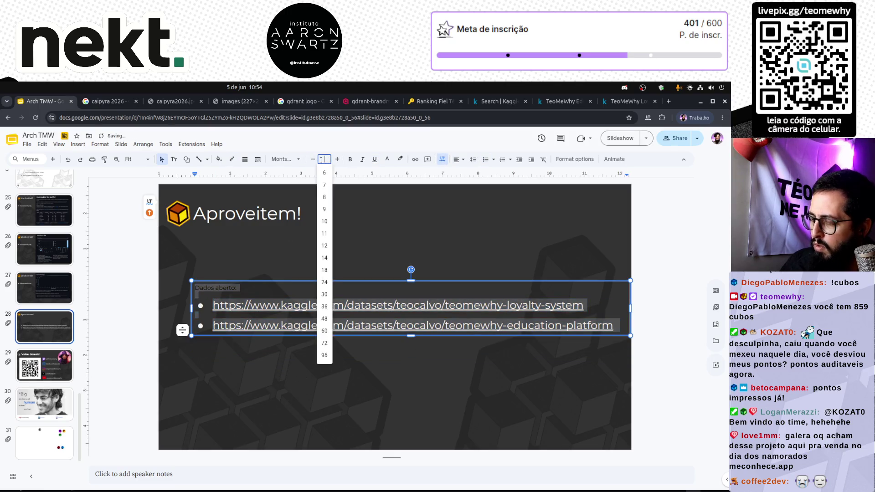
pyautogui.write('32')
pyautogui.press('Return')
pyautogui.click(324, 160)
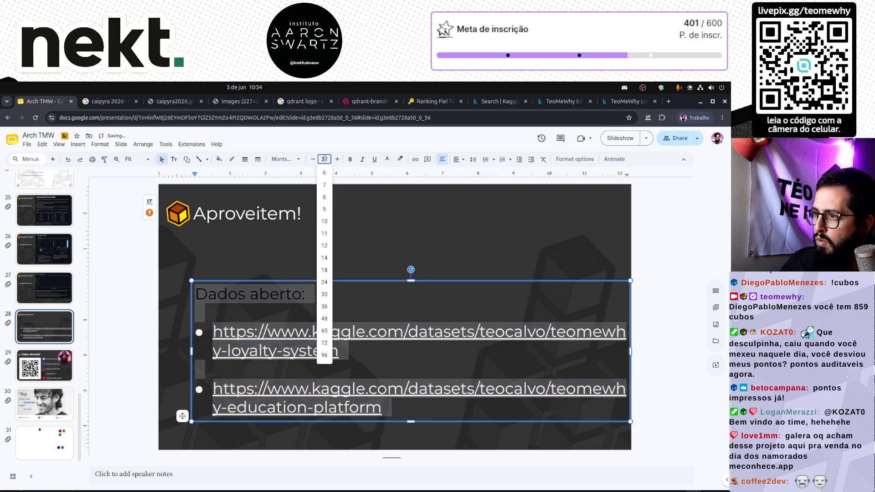
pyautogui.write('24')
pyautogui.press('Return')
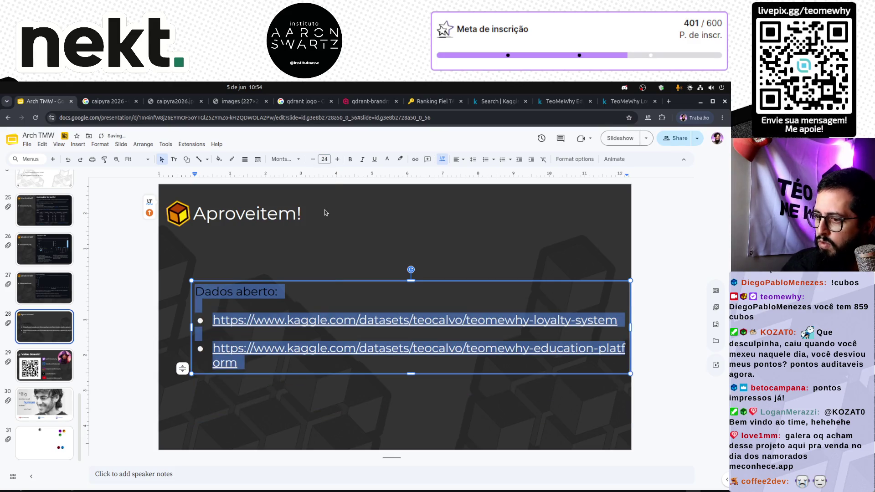
pyautogui.click(287, 349)
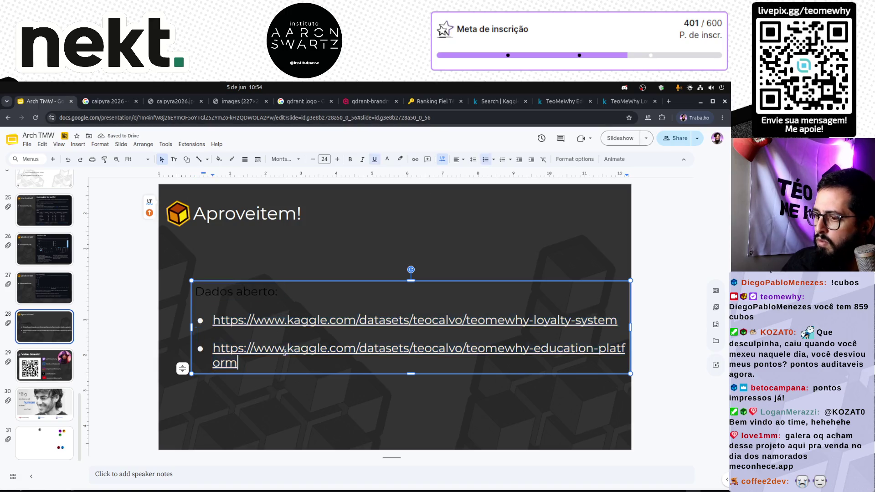
pyautogui.hotkey('shift', 'Home')
pyautogui.press('BackSpace')
pyautogui.press('Up')
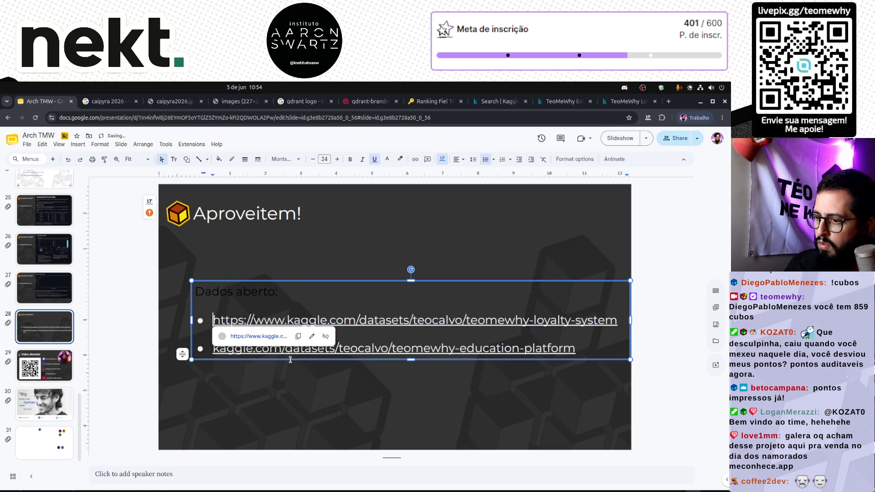
pyautogui.hotkey('shift', 'ctrl', 'Right')
pyautogui.hotkey('shift', 'ctrl', 'Right')
pyautogui.press('BackSpace')
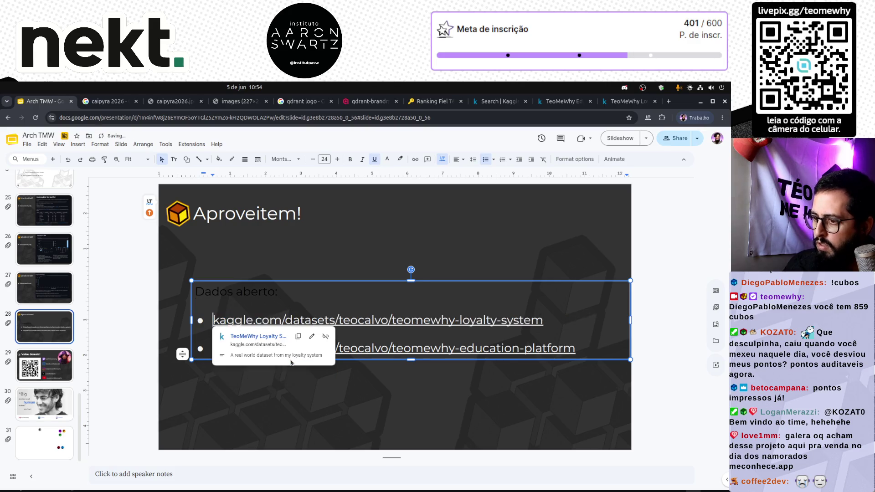
pyautogui.click(469, 424)
# Step: Make the heading a bold, light-coloured 'Dados abertos:'
pyautogui.tripleClick(248, 290)
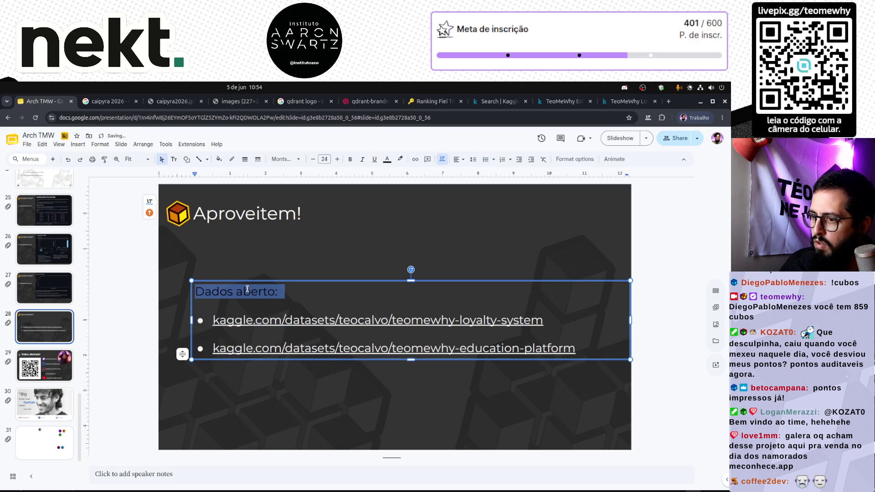
pyautogui.click(387, 162)
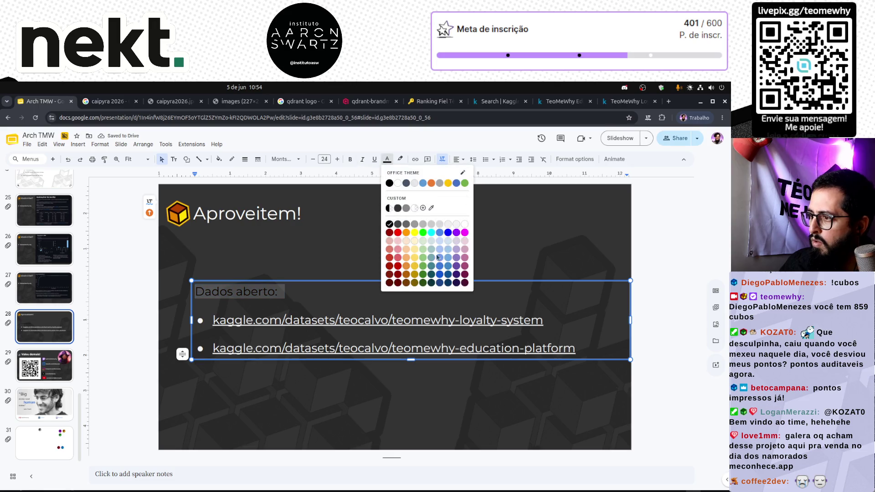
pyautogui.click(457, 228)
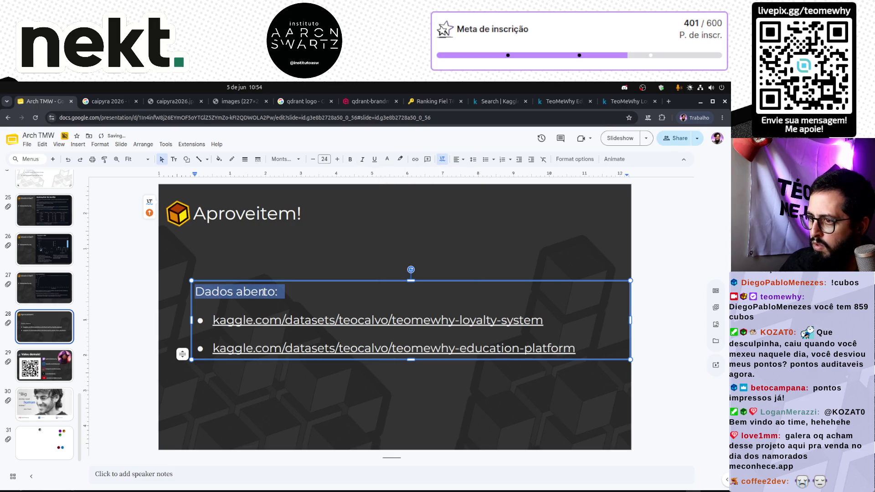
pyautogui.hotkey('ctrl', 'b')
pyautogui.press('Escape')
pyautogui.press('Escape')
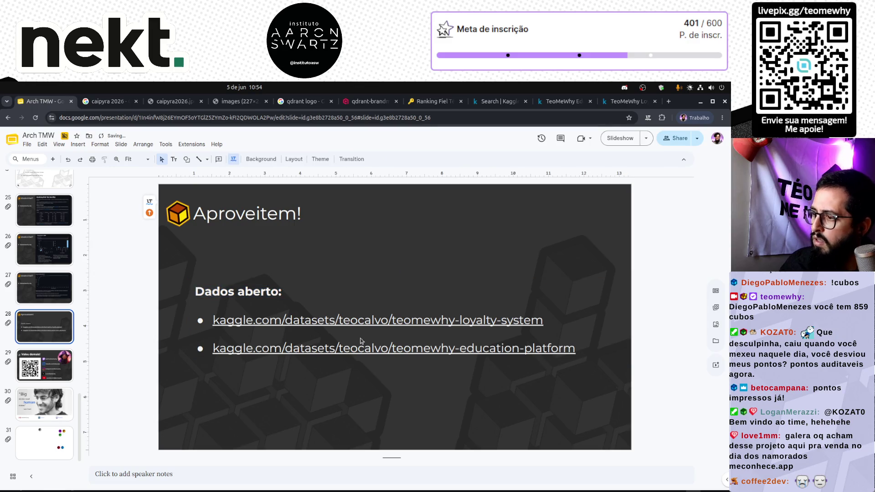
pyautogui.click(280, 291)
pyautogui.press('Escape')
pyautogui.press('Escape')
# Step: Nudge the links block up and duplicate it below itself
pyautogui.click(276, 326)
pyautogui.press('Escape')
pyautogui.moveTo(329, 272); pyautogui.dragTo(338, 266)
pyautogui.click(358, 415)
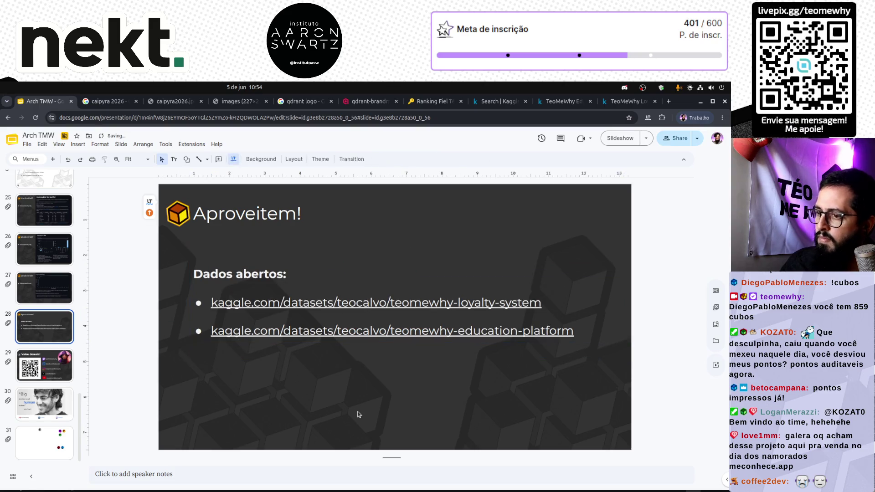
pyautogui.click(316, 339)
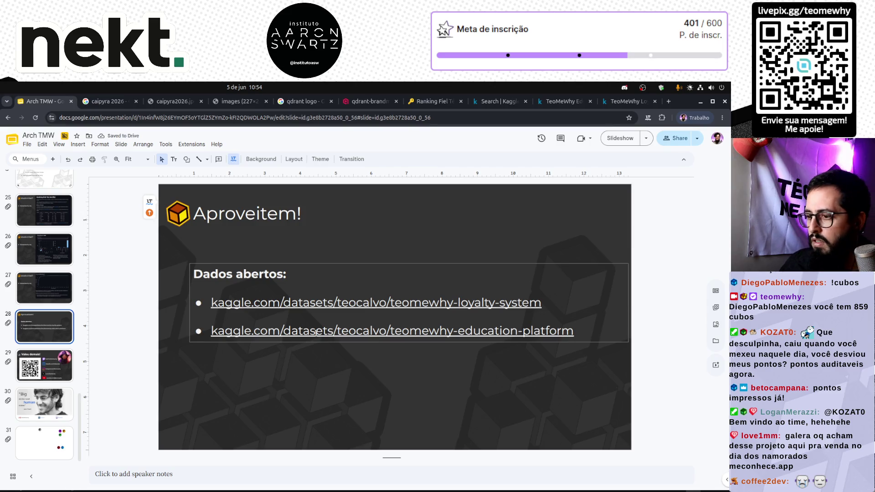
pyautogui.moveTo(365, 343); pyautogui.dragTo(362, 439)
# Step: Retitle the copy 'Repositórios:' with a github.com/TeoMeWhy hyperlink as its first bullet
pyautogui.doubleClick(277, 369)
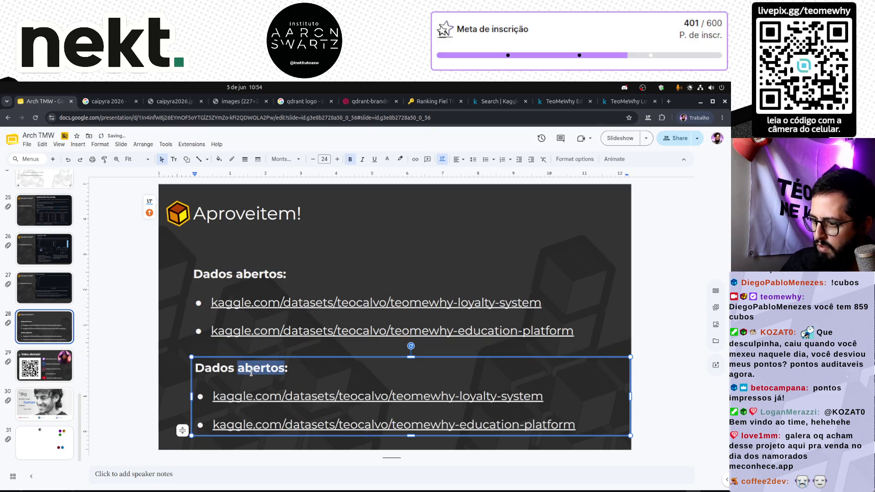
pyautogui.tripleClick(251, 373)
pyautogui.press('BackSpace')
pyautogui.write('Repositór')
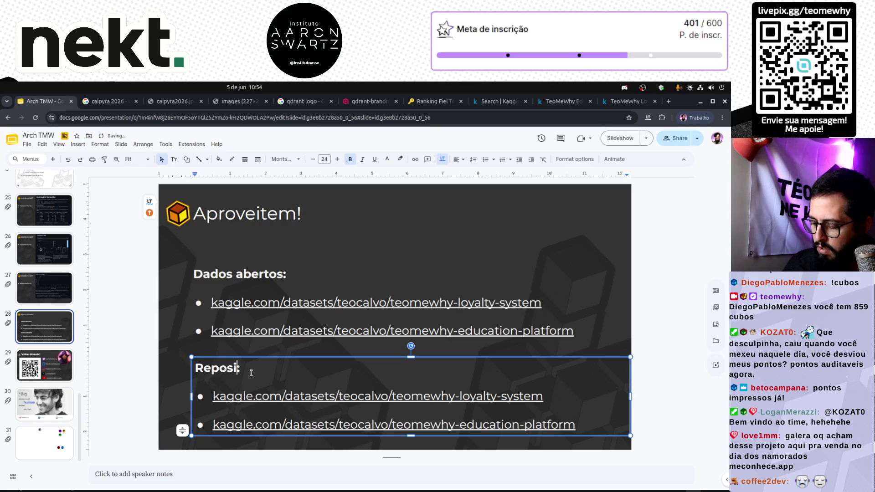
pyautogui.write('ios')
pyautogui.press('Down')
pyautogui.hotkey('shift', 'End')
pyautogui.write('github.com/')
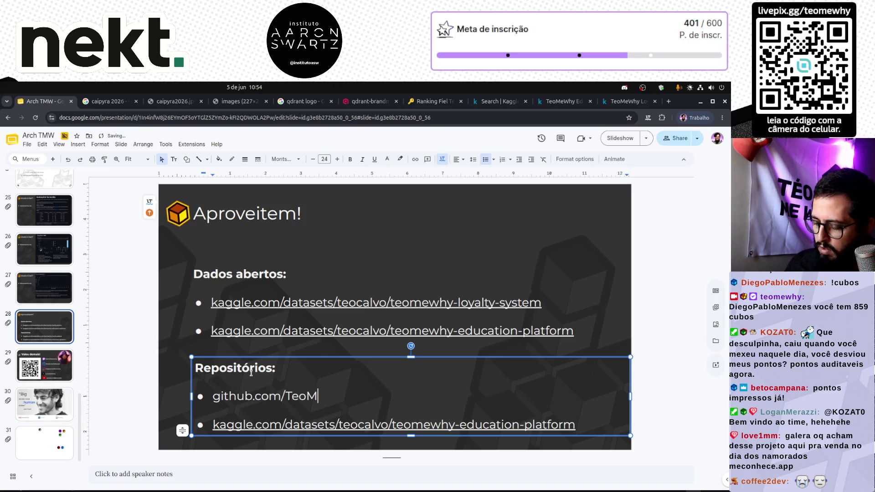
pyautogui.hotkey('shift', 'Home')
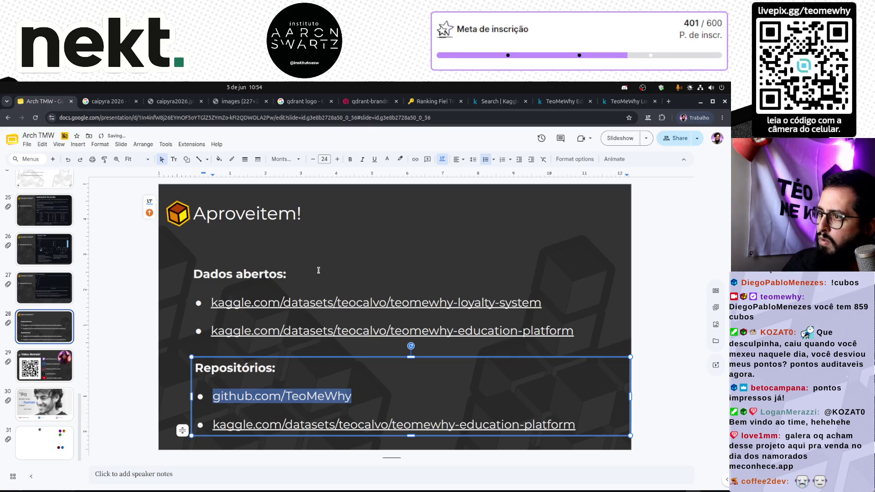
pyautogui.hotkey('ctrl', 'k')
pyautogui.press('Return')
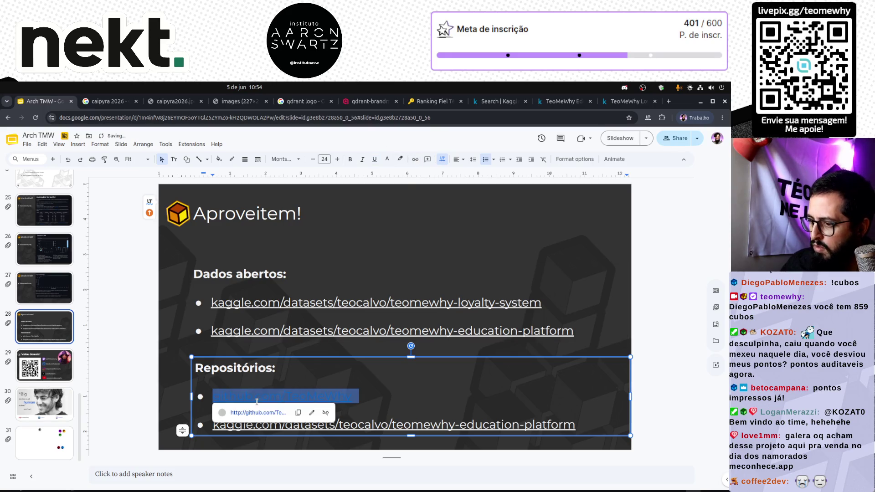
# Step: Colour the GitHub link white, delete the leftover Kaggle bullet and nudge the block down
pyautogui.click(387, 160)
pyautogui.click(458, 224)
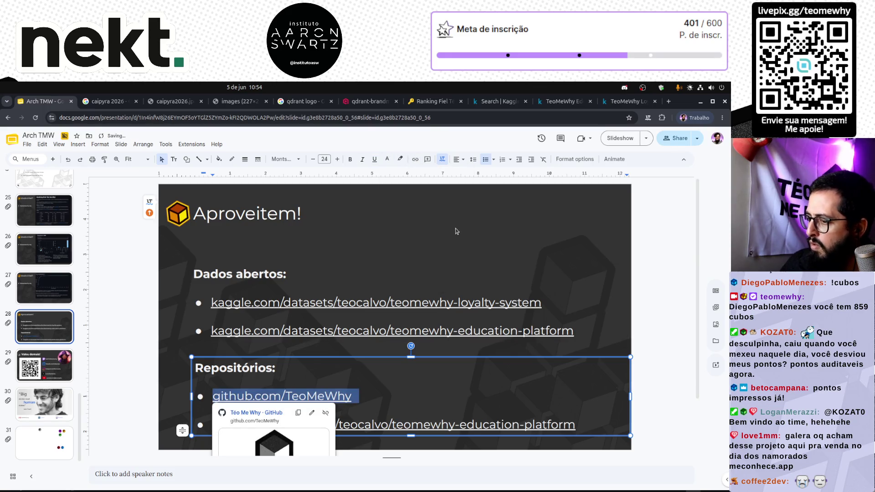
pyautogui.click(166, 368)
pyautogui.click(366, 398)
pyautogui.moveTo(367, 398); pyautogui.dragTo(618, 443)
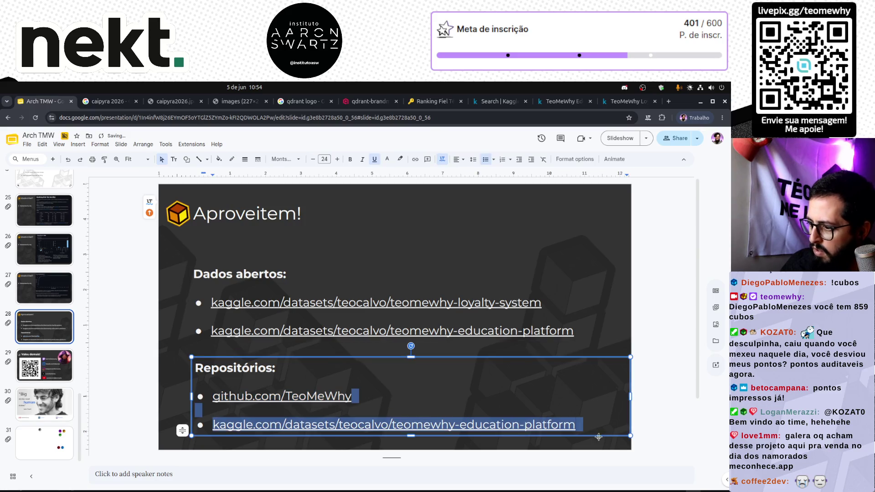
pyautogui.press('BackSpace')
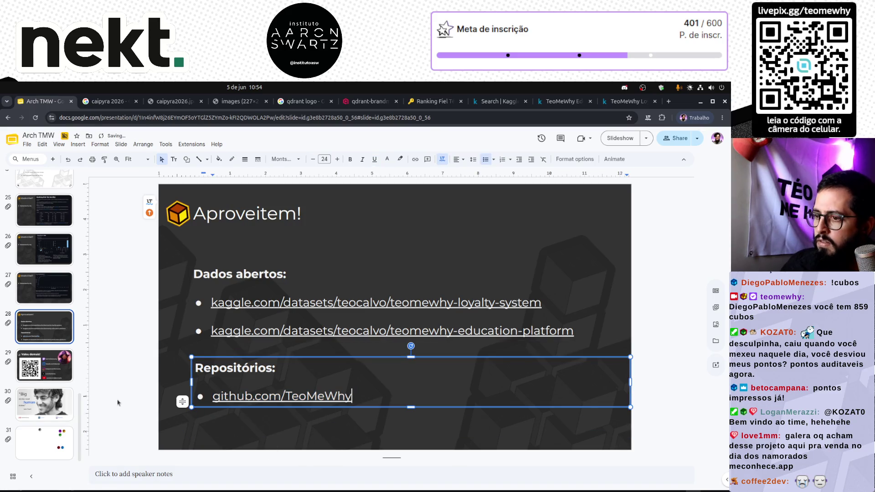
pyautogui.click(403, 411)
pyautogui.press('Down')
pyautogui.press('Down')
pyautogui.press('Down')
pyautogui.press('Down')
pyautogui.press('Down')
pyautogui.press('Down')
pyautogui.press('Down')
pyautogui.press('Down')
pyautogui.press('Down')
pyautogui.press('Down')
pyautogui.press('Down')
pyautogui.press('Down')
pyautogui.click(153, 384)
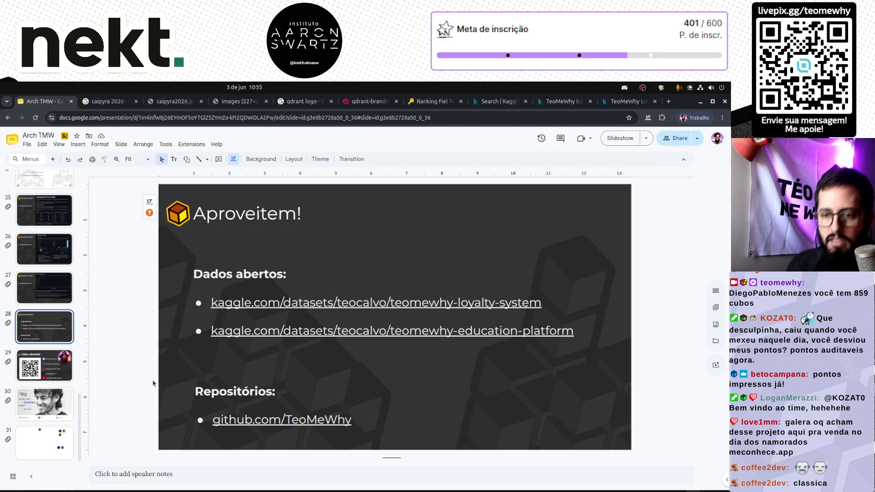
# Step: Show the Aaron Swartz quote closing slide
pyautogui.click(62, 413)
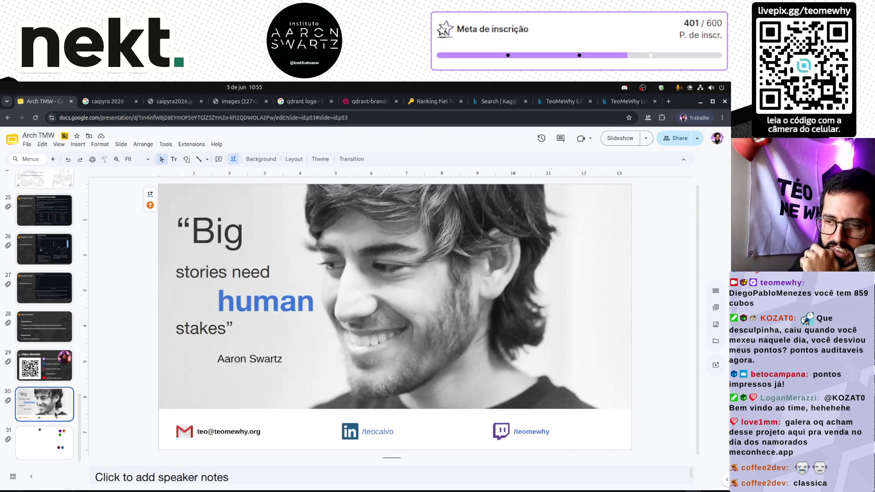
# Step: Delete the Aaron Swartz quote slide from the deck
pyautogui.rightClick(56, 410)
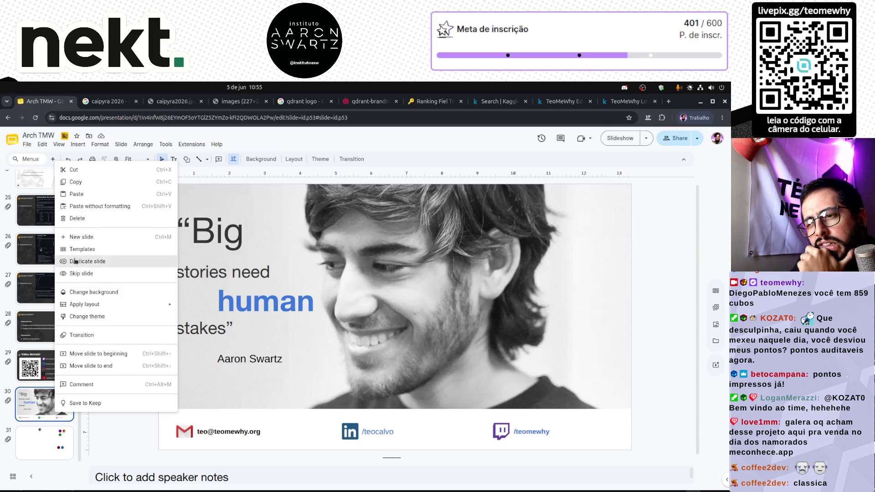
pyautogui.click(41, 406)
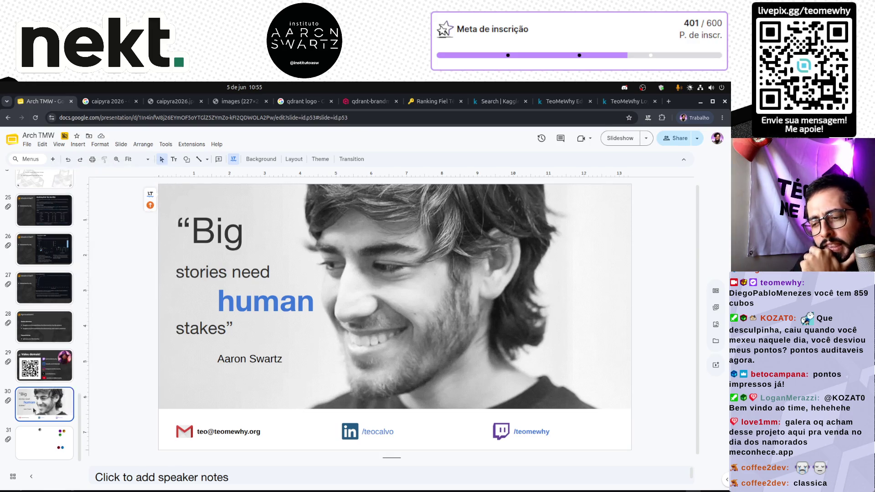
pyautogui.press('Delete')
# Step: Mark the coloured-cubes slide as skipped for presenting, then return to the title slide
pyautogui.rightClick(46, 424)
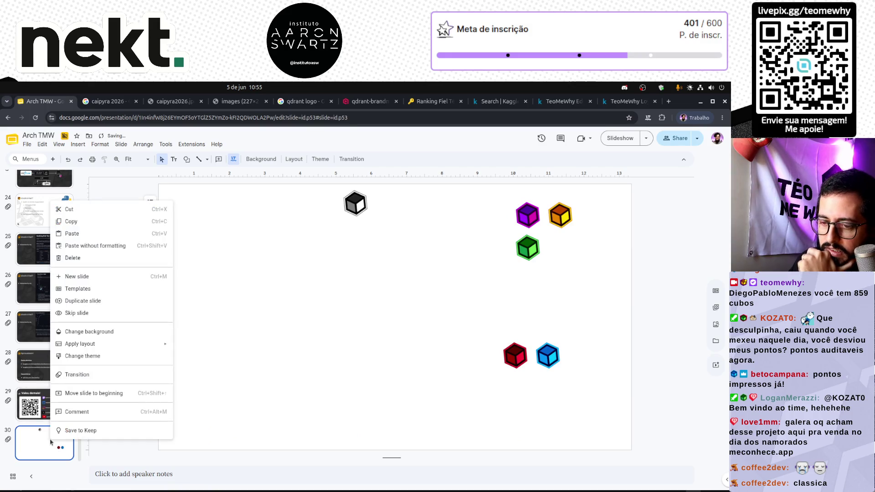
pyautogui.click(77, 313)
pyautogui.scroll(2, 43, 409)
pyautogui.scroll(2, 42, 409)
pyautogui.scroll(2, 42, 408)
pyautogui.scroll(2, 42, 409)
pyautogui.scroll(2, 42, 410)
pyautogui.scroll(1, 41, 409)
pyautogui.scroll(2, 39, 409)
pyautogui.scroll(1, 38, 409)
pyautogui.scroll(2, 36, 409)
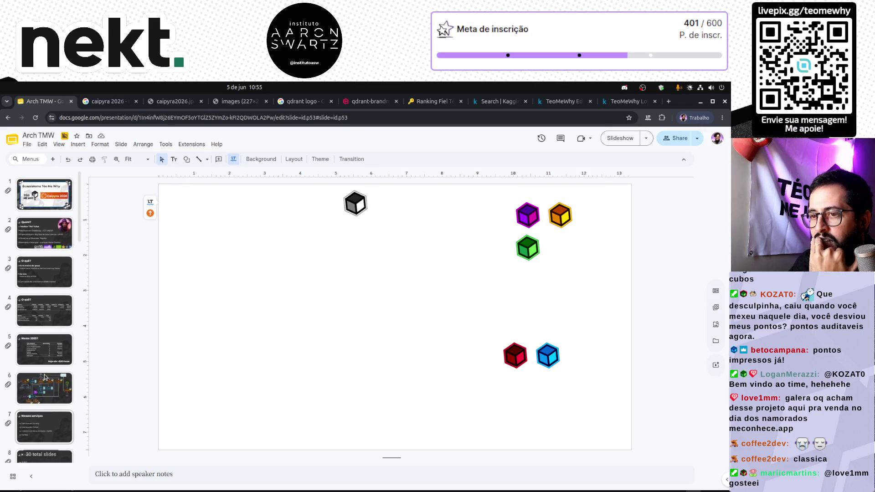
pyautogui.click(42, 195)
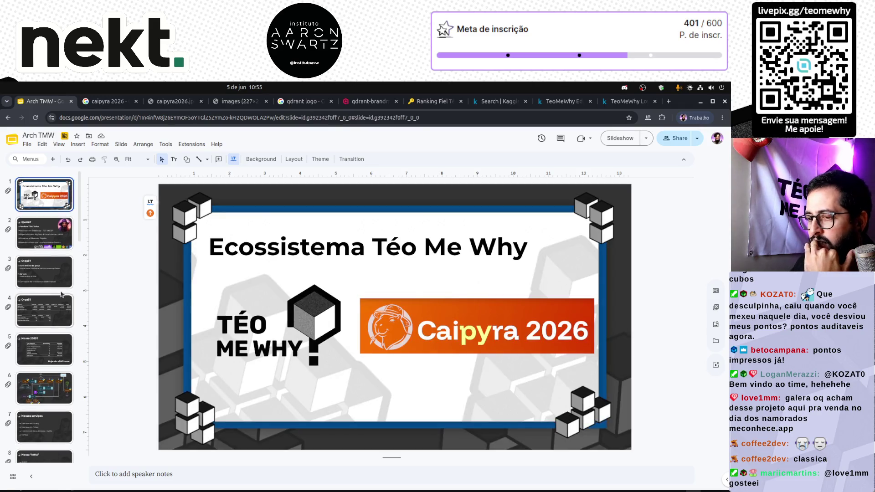
# Step: Review the Quem?, third and O quê? slides and delete the Nosso 2025? slide
pyautogui.click(44, 236)
pyautogui.click(49, 274)
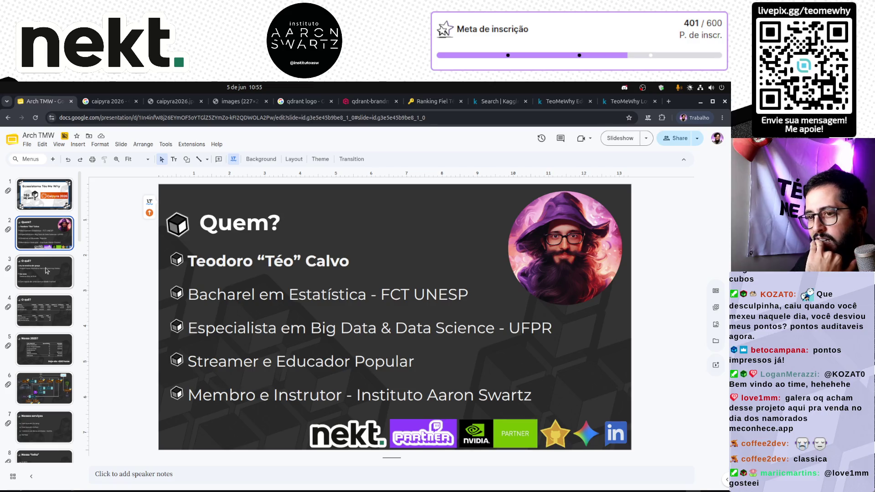
pyautogui.click(57, 317)
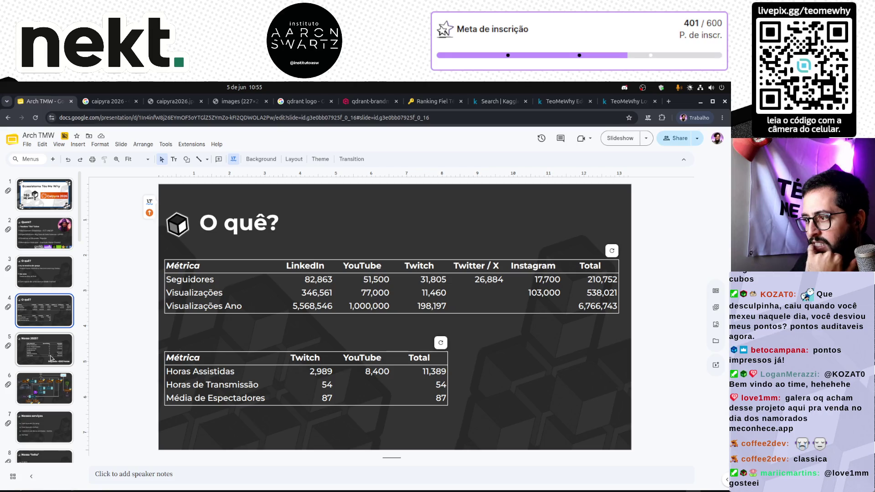
pyautogui.click(50, 357)
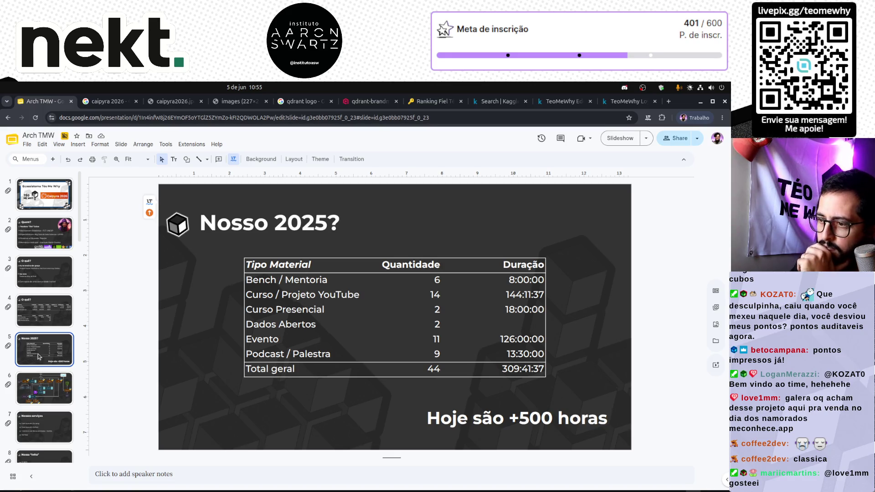
pyautogui.press('Delete')
# Step: Browse the slides after the deletion, stopping at the architecture diagram and the Aproveitem! slide
pyautogui.click(48, 298)
pyautogui.click(49, 344)
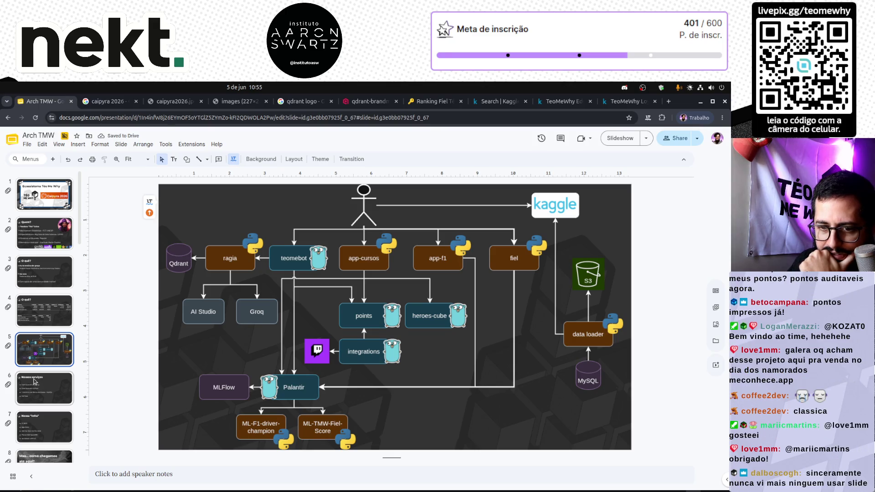
pyautogui.click(47, 389)
pyautogui.click(49, 363)
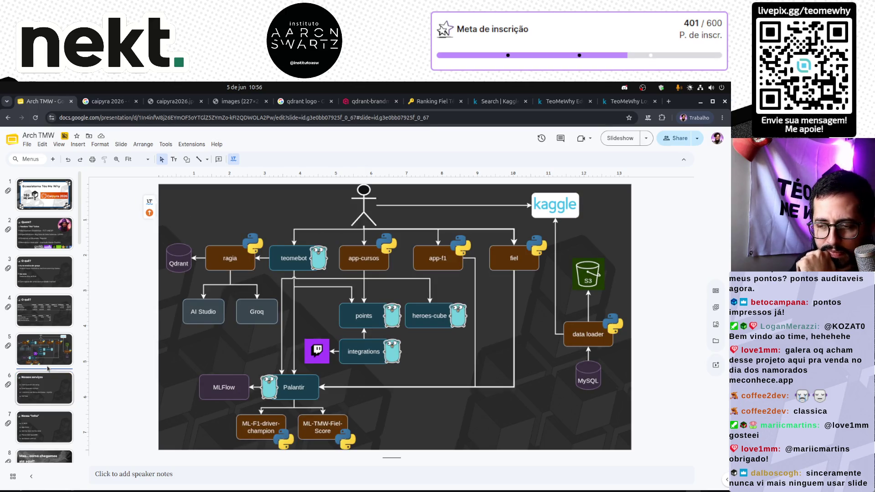
pyautogui.click(53, 357)
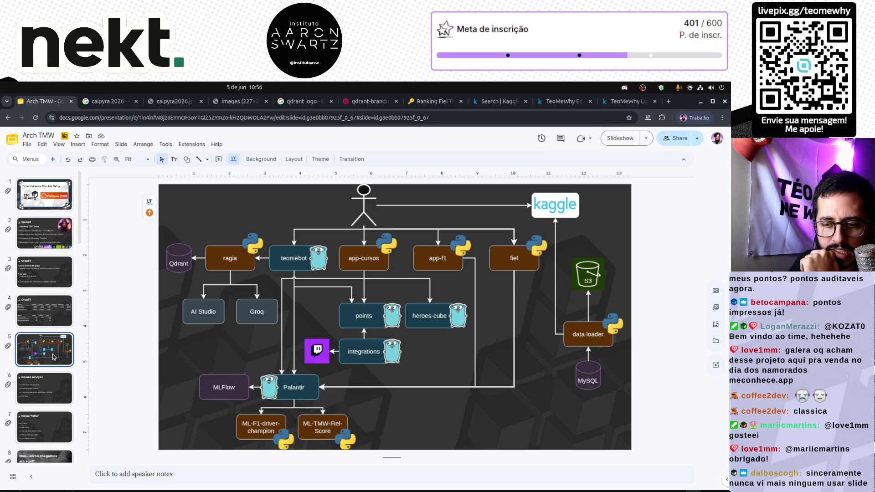
pyautogui.scroll(-5, 54, 362)
pyautogui.scroll(-2, 52, 371)
pyautogui.scroll(-2, 53, 371)
pyautogui.scroll(-2, 53, 371)
pyautogui.scroll(-2, 53, 372)
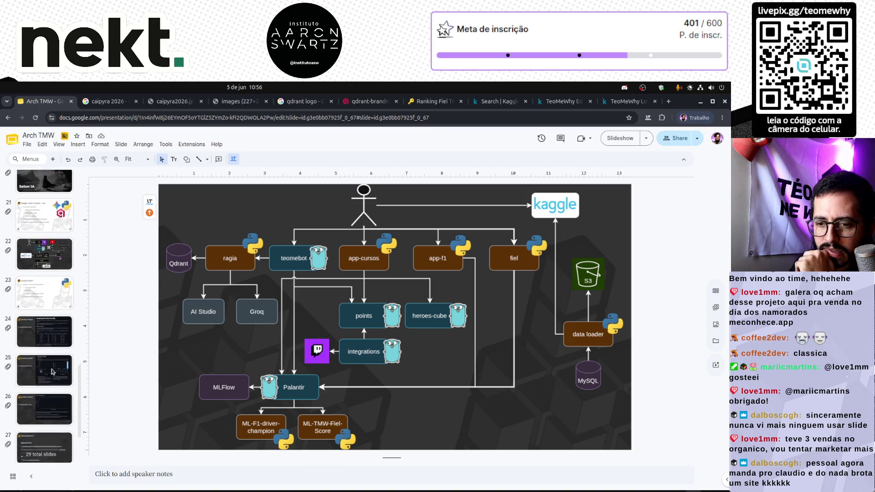
pyautogui.scroll(-2, 53, 372)
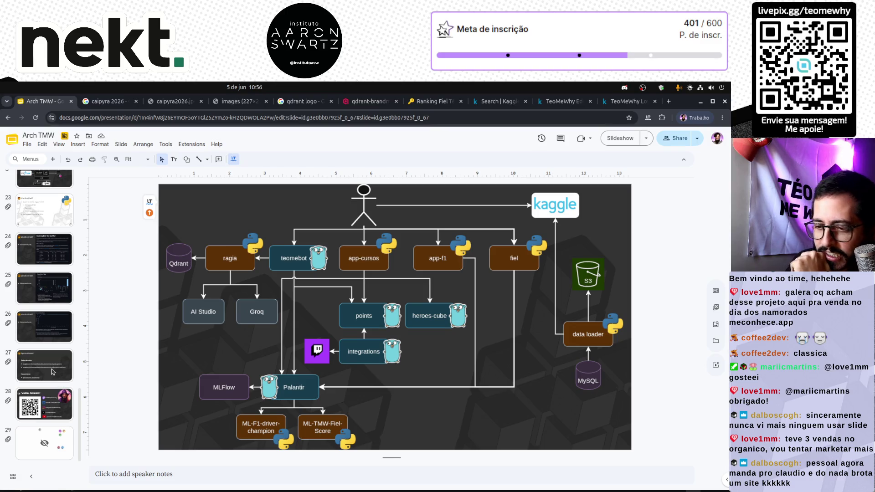
pyautogui.press('Up')
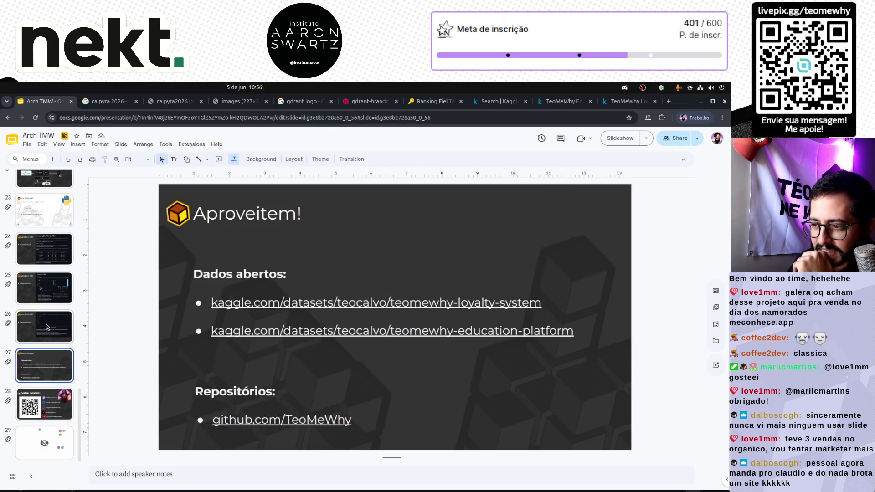
# Step: Step from the Você é Fiel? slide past the architecture diagram to the Modelos de ML slide
pyautogui.click(51, 253)
pyautogui.press('Up')
pyautogui.press('Up')
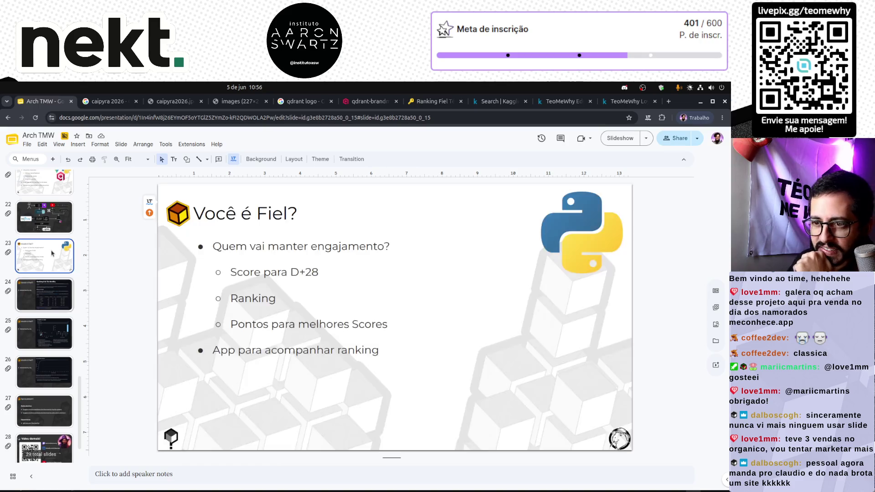
pyautogui.press('Down')
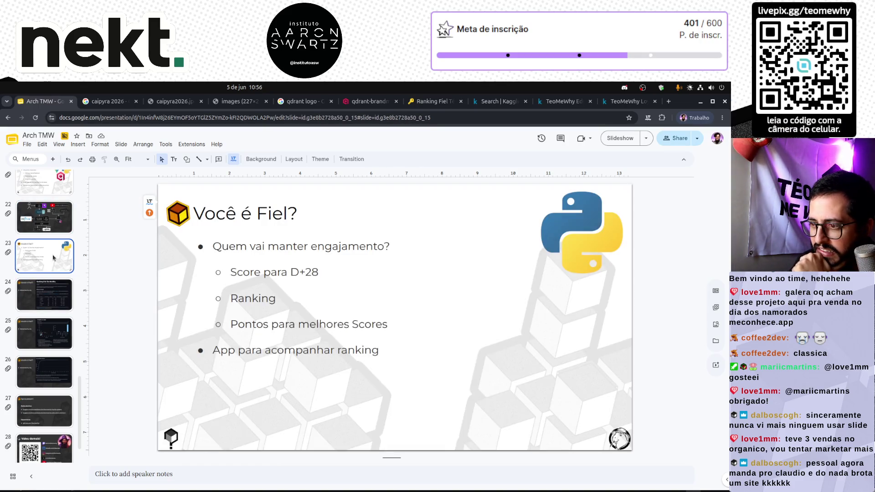
pyautogui.press('Down')
pyautogui.press('Down')
pyautogui.scroll(3, 48, 341)
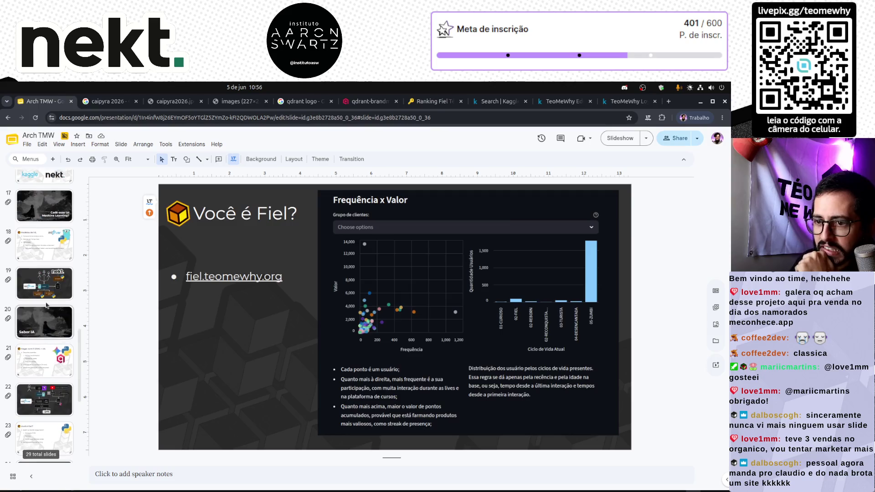
pyautogui.click(45, 284)
pyautogui.click(47, 257)
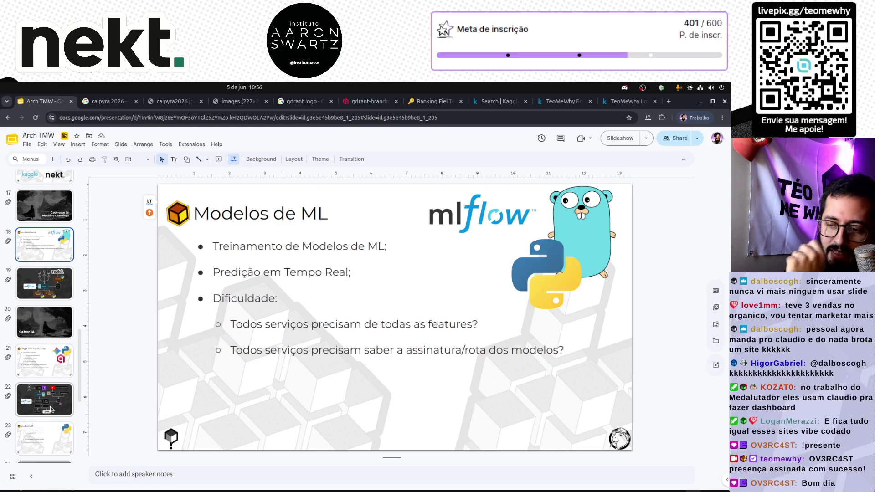
pyautogui.scroll(-3, 50, 410)
# Step: Visit the Você é Fiel?, cursos.teomewhy.org and Valeu demais! slides, ending on Aproveitem!
pyautogui.click(41, 311)
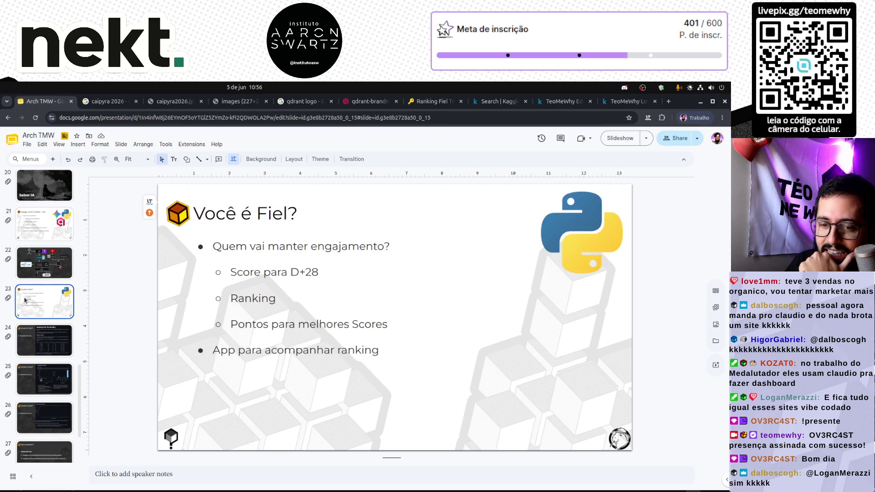
pyautogui.scroll(3, 26, 301)
pyautogui.scroll(2, 29, 301)
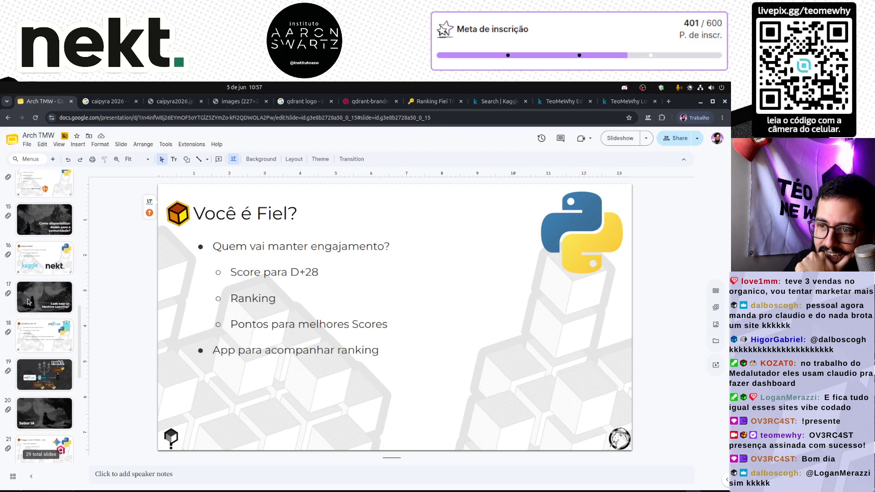
pyautogui.scroll(2, 28, 302)
pyautogui.scroll(3, 31, 308)
pyautogui.click(37, 317)
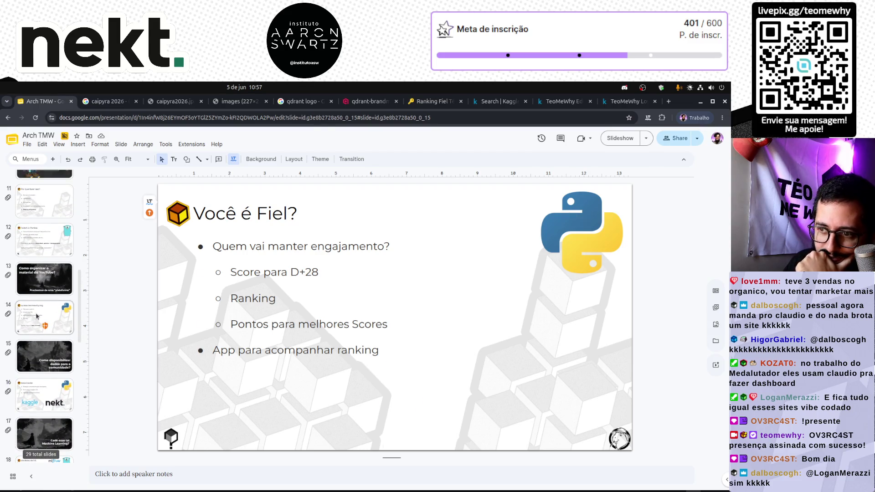
pyautogui.scroll(-3, 37, 316)
pyautogui.scroll(-1, 38, 316)
pyautogui.scroll(-3, 37, 316)
pyautogui.scroll(-1, 37, 316)
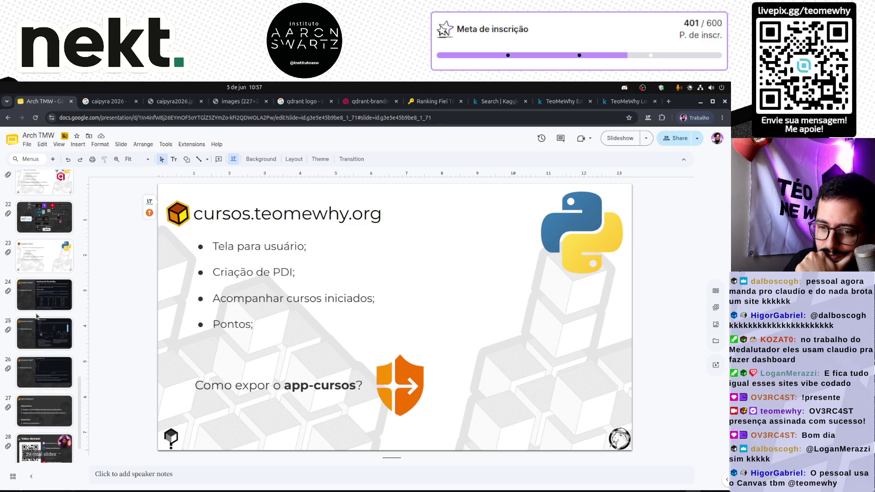
pyautogui.scroll(-1, 36, 315)
pyautogui.click(41, 404)
pyautogui.click(41, 366)
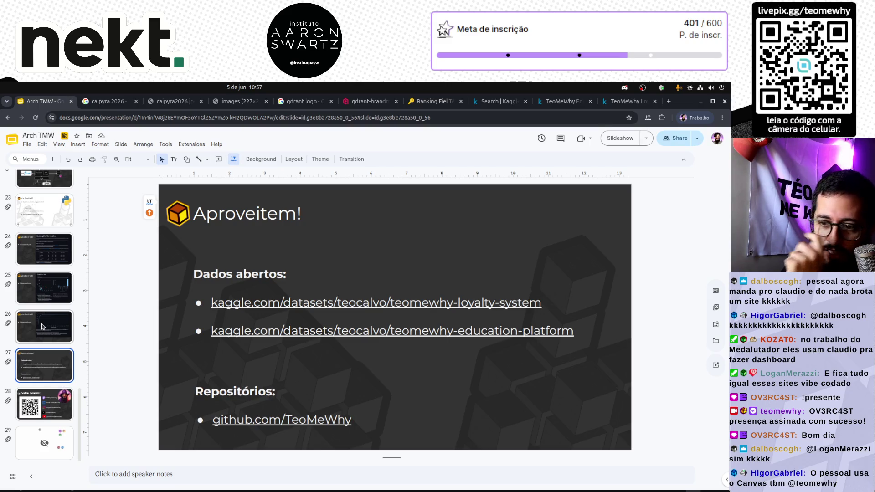
# Step: Show the Você é Fiel? dashboard slide, then the Ranking Fiel Téo Me Why slide
pyautogui.click(49, 298)
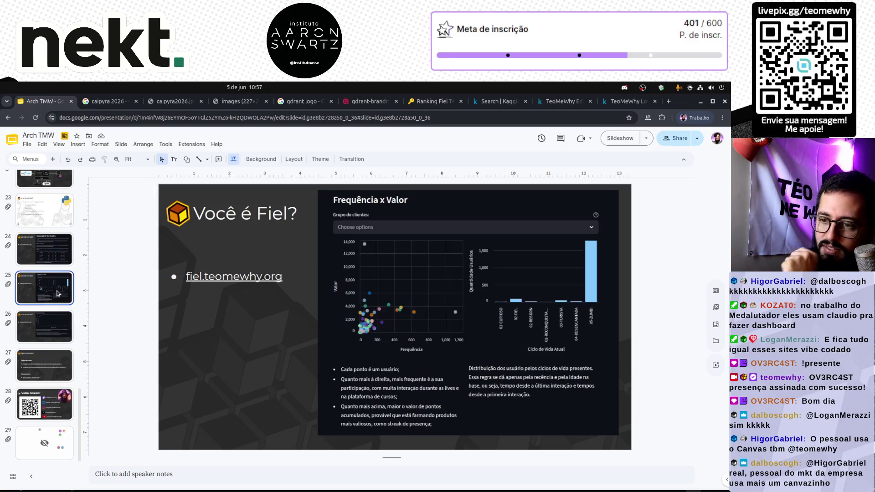
pyautogui.click(58, 250)
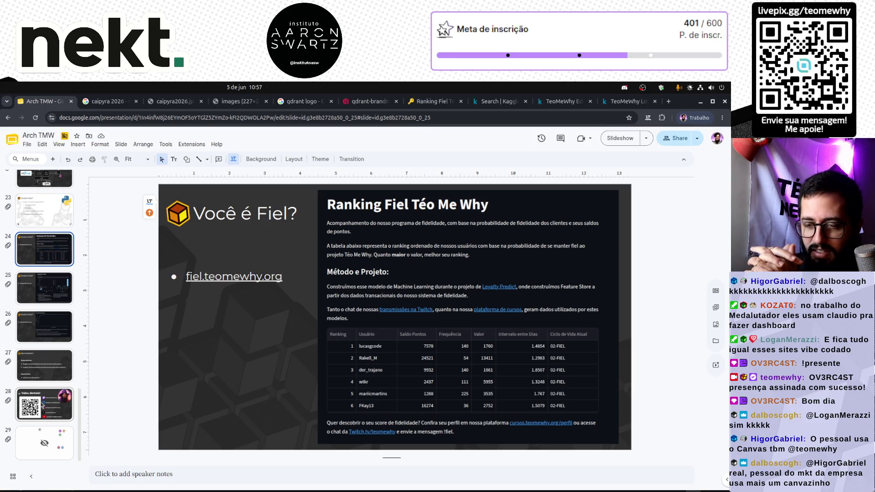
pyautogui.scroll(3, 41, 405)
pyautogui.scroll(3, 41, 405)
pyautogui.scroll(3, 42, 405)
pyautogui.scroll(3, 41, 405)
pyautogui.scroll(3, 42, 404)
pyautogui.scroll(3, 41, 405)
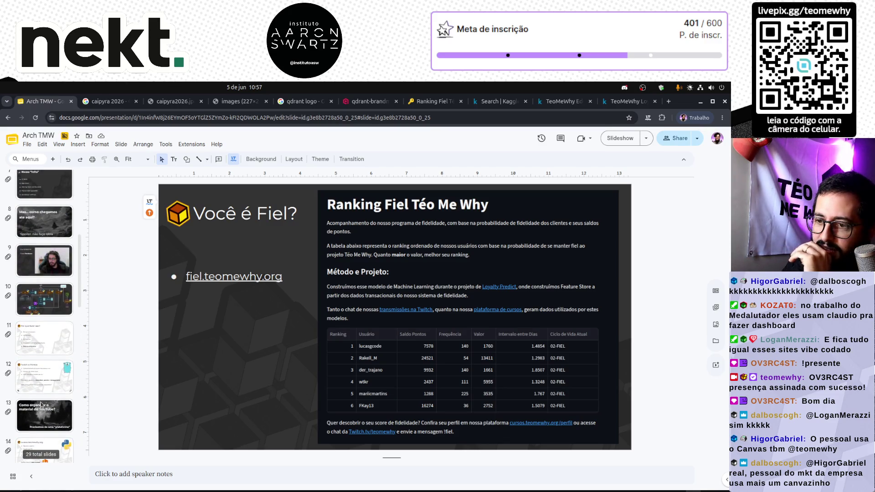
pyautogui.scroll(3, 41, 405)
pyautogui.scroll(3, 41, 405)
pyautogui.scroll(1, 41, 405)
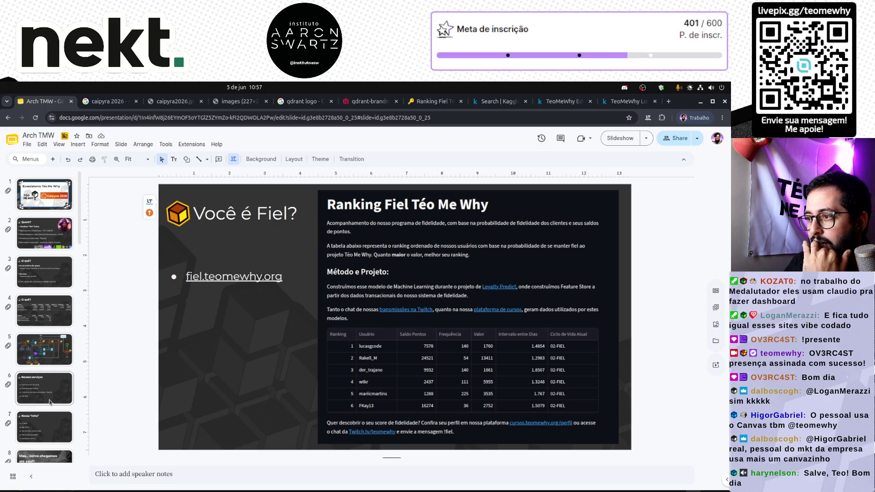
# Step: Review the architecture diagram, O quê?, Quem? and Ecossistema Téo Me Why title slides
pyautogui.click(41, 356)
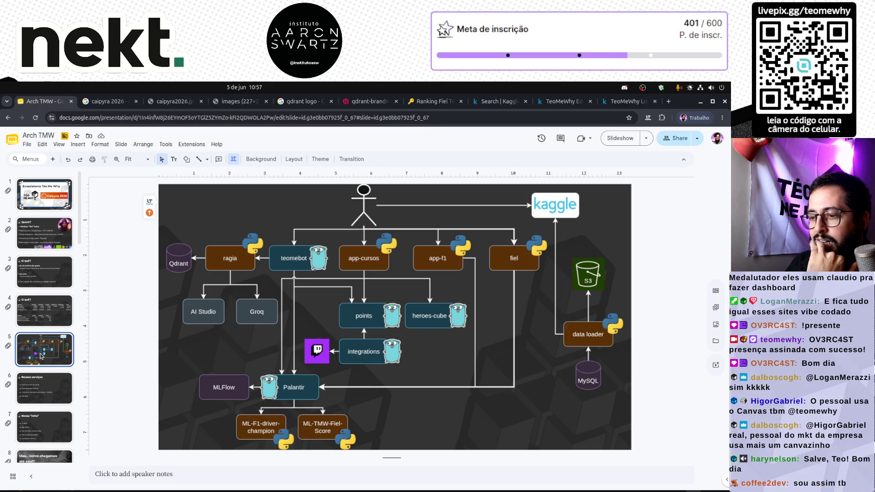
pyautogui.click(33, 274)
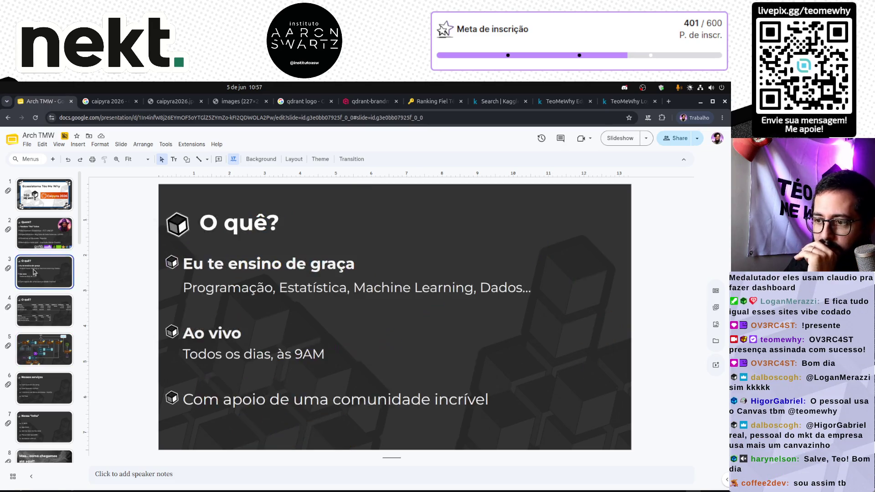
pyautogui.click(43, 227)
pyautogui.click(48, 200)
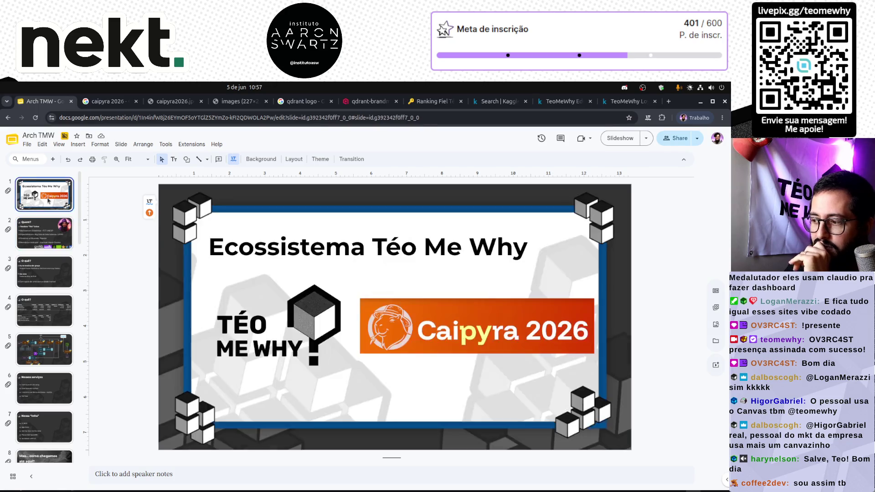
# Step: Show the Nossos serviços and Nossa Infra hardware slides, then switch to the Qdrant logo page
pyautogui.click(42, 311)
pyautogui.click(42, 272)
pyautogui.click(41, 381)
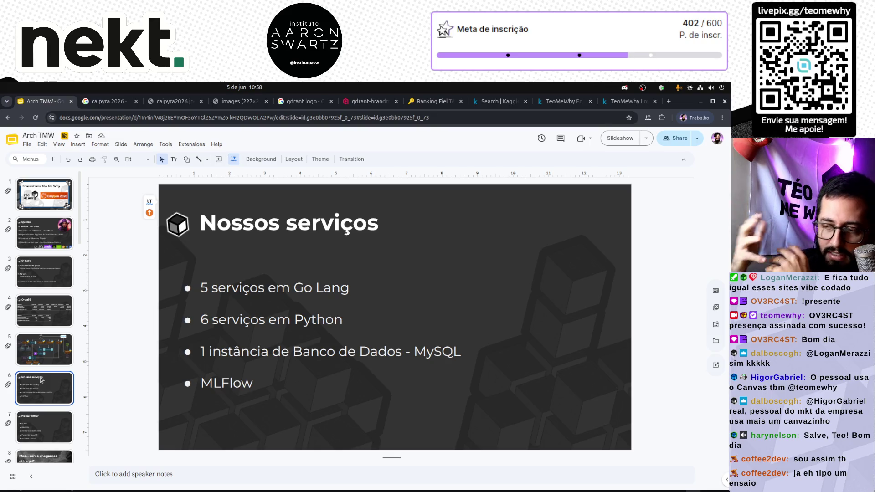
pyautogui.scroll(-2, 42, 380)
pyautogui.click(48, 348)
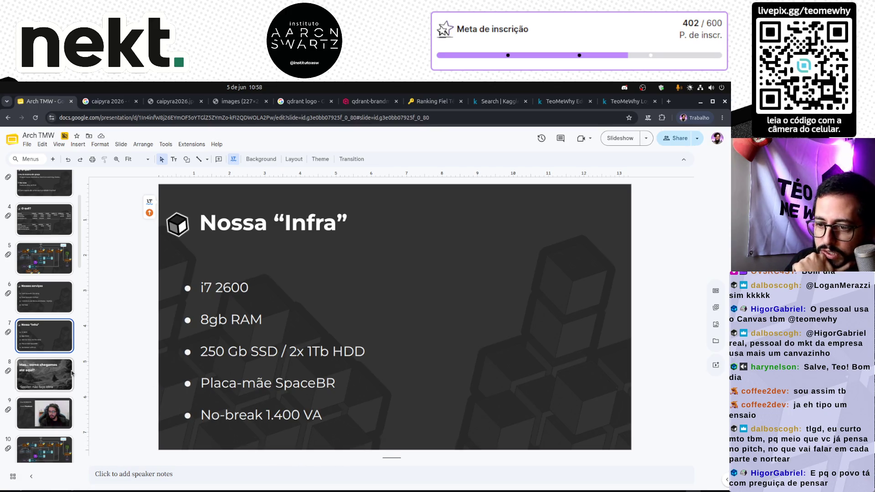
pyautogui.click(365, 103)
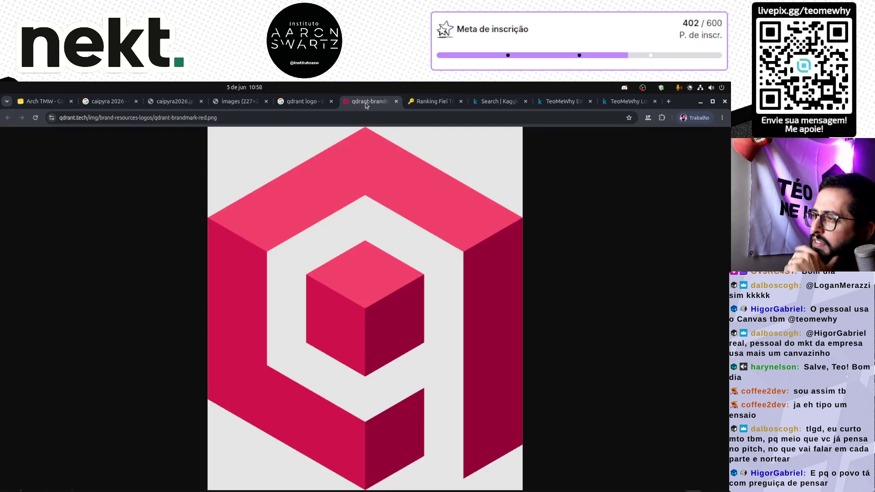
# Step: Cycle through the open Chrome tabs to find the leftover ones
pyautogui.hotkey('ctrl', '9')
pyautogui.hotkey('ctrl', '4')
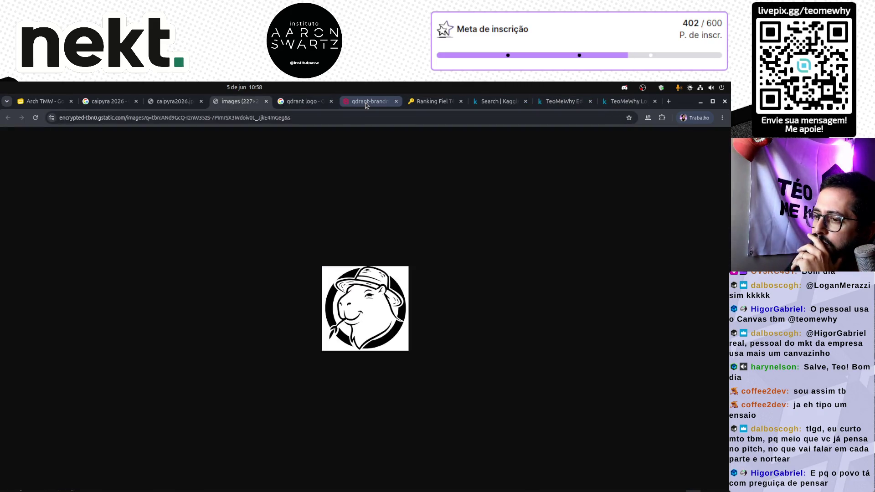
pyautogui.hotkey('ctrl', '2')
pyautogui.hotkey('ctrl', '1')
pyautogui.hotkey('ctrl', '2')
pyautogui.hotkey('ctrl', '8')
pyautogui.hotkey('ctrl', '9')
# Step: Close the caipyra and other leftover tabs, leaving only the deck on the Aproveitem! slide
pyautogui.hotkey('ctrl', '6')
pyautogui.hotkey('ctrl', '2')
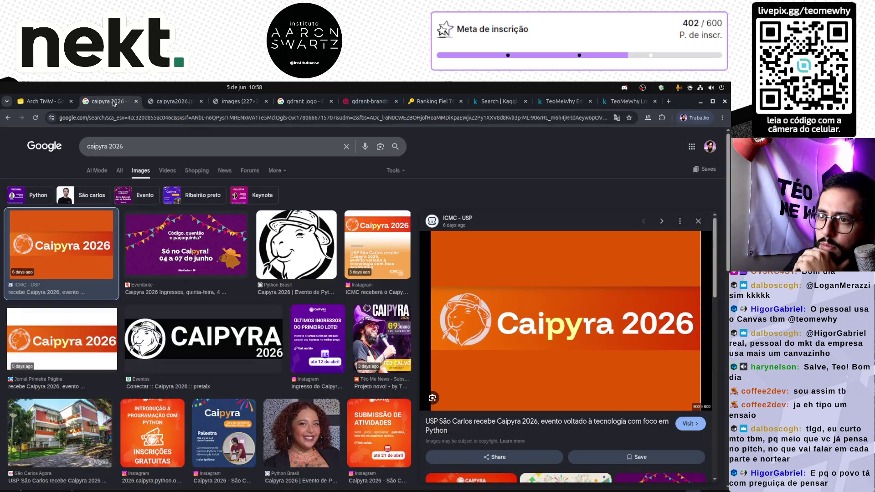
pyautogui.hotkey('ctrl', 'w')
pyautogui.hotkey('ctrl', 'w')
pyautogui.hotkey('ctrl', 'w')
pyautogui.hotkey('ctrl', 'w')
pyautogui.hotkey('ctrl', 'w')
pyautogui.hotkey('ctrl', 'w')
pyautogui.hotkey('ctrl', 'w')
pyautogui.hotkey('ctrl', 'w')
pyautogui.hotkey('ctrl', 'w')
pyautogui.scroll(-5, 72, 348)
pyautogui.scroll(-5, 71, 348)
pyautogui.scroll(-5, 71, 347)
pyautogui.click(42, 371)
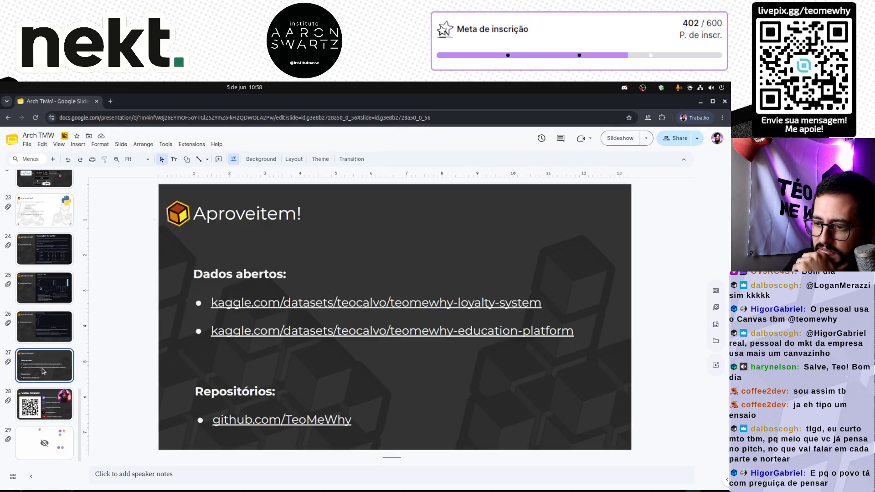
# Step: Advance to the Valeu demais! slide, then step back toward the architecture diagram slide
pyautogui.press('Down')
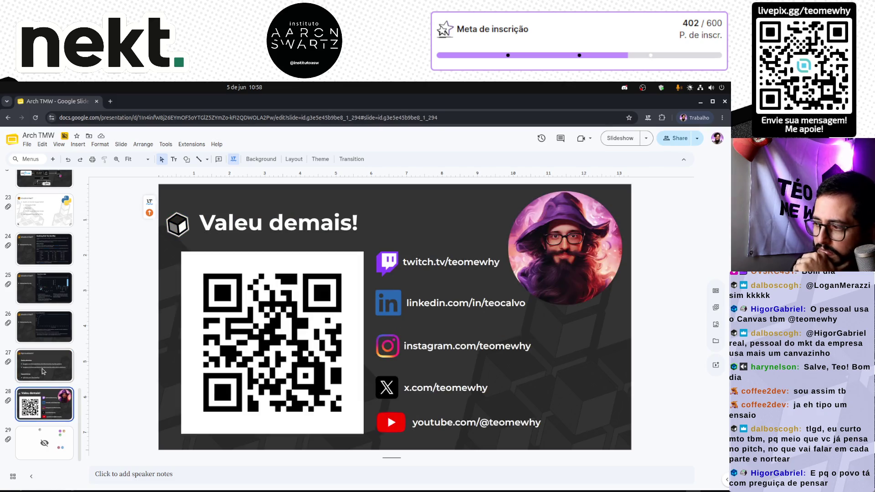
pyautogui.press('Up')
pyautogui.press('Up')
pyautogui.press('Up')
pyautogui.press('Up')
pyautogui.press('Up')
pyautogui.press('Up')
pyautogui.press('Up')
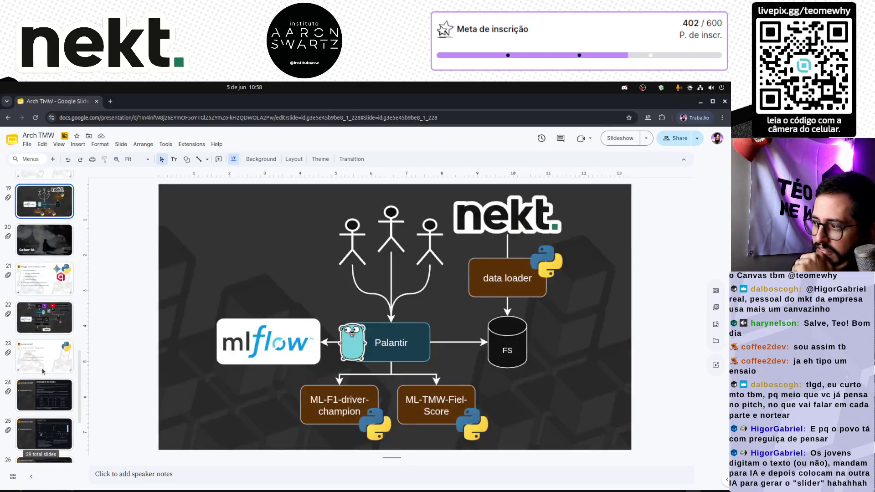
pyautogui.press('Up')
pyautogui.press('Up')
pyautogui.press('Up')
pyautogui.press('Up')
pyautogui.press('Up')
pyautogui.press('Up')
pyautogui.press('Up')
pyautogui.press('Up')
pyautogui.press('Up')
pyautogui.press('Up')
pyautogui.press('Up')
pyautogui.press('Up')
pyautogui.press('Up')
pyautogui.press('Up')
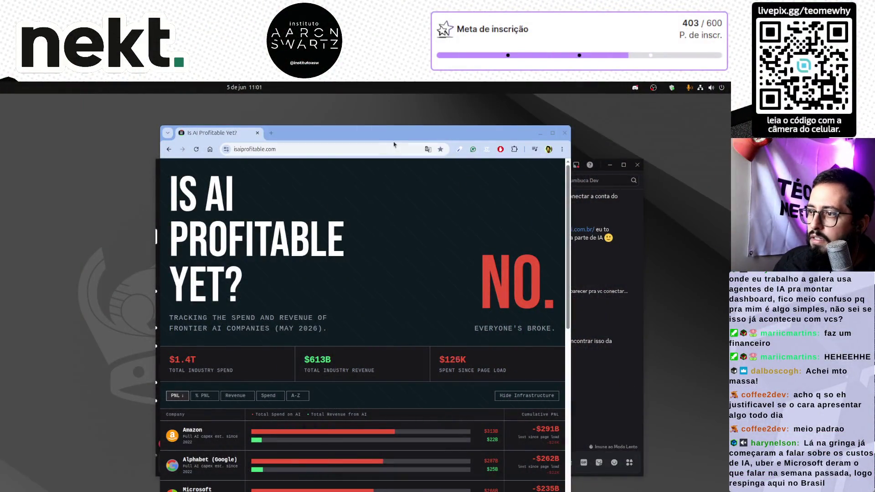
# Step: Widen the Is AI Profitable Yet? window, highlight the $613B revenue figure, then start a new tab
pyautogui.moveTo(403, 136); pyautogui.dragTo(564, 102)
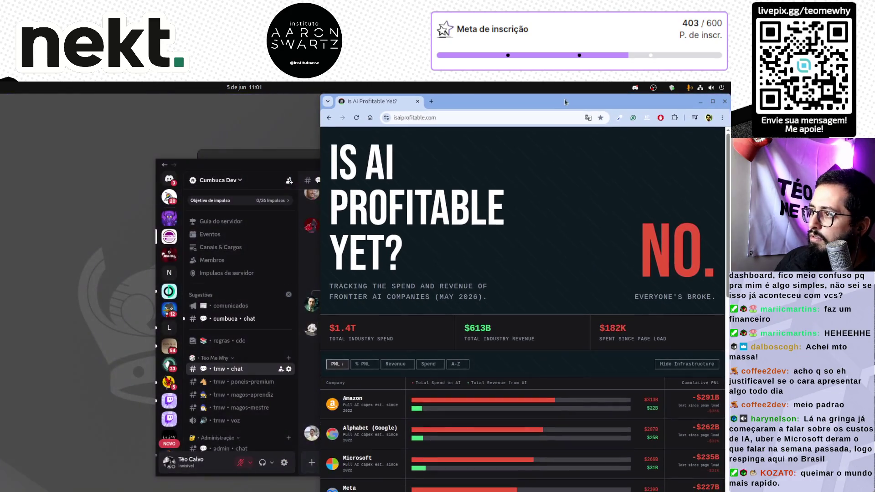
pyautogui.moveTo(320, 227); pyautogui.dragTo(0, 233)
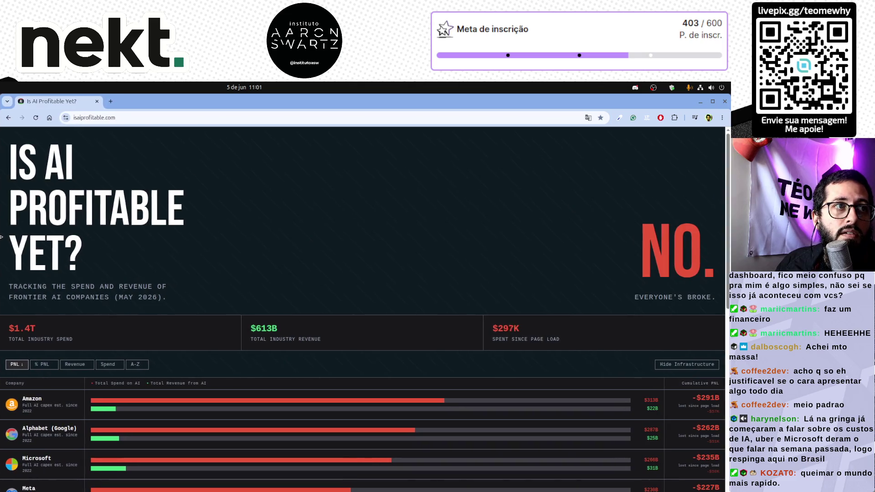
pyautogui.scroll(-4, 431, 221)
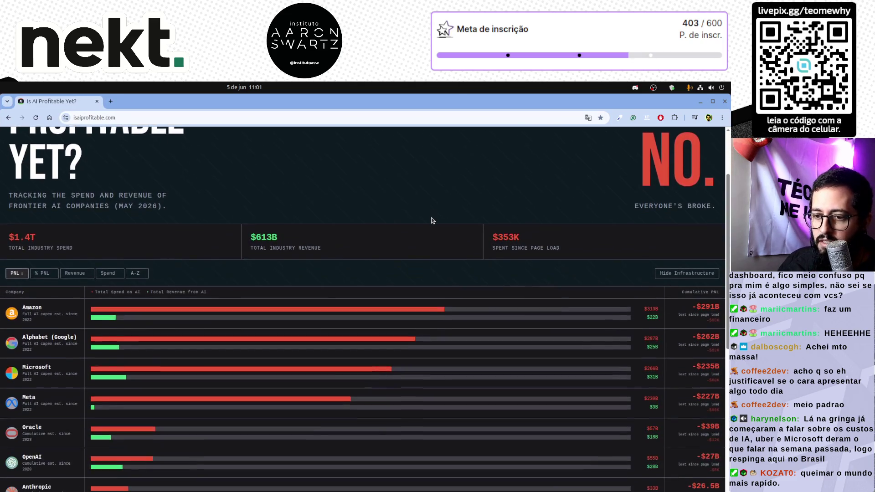
pyautogui.scroll(-3, 431, 221)
pyautogui.scroll(-2, 328, 348)
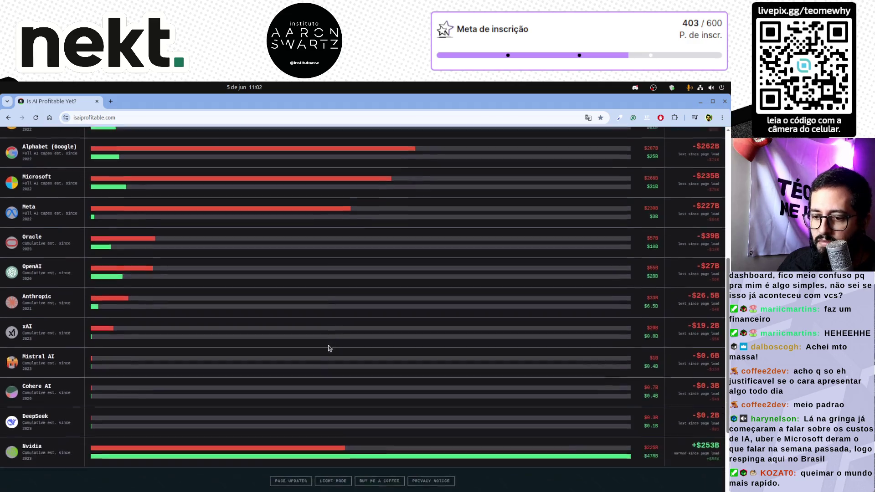
pyautogui.scroll(-4, 329, 348)
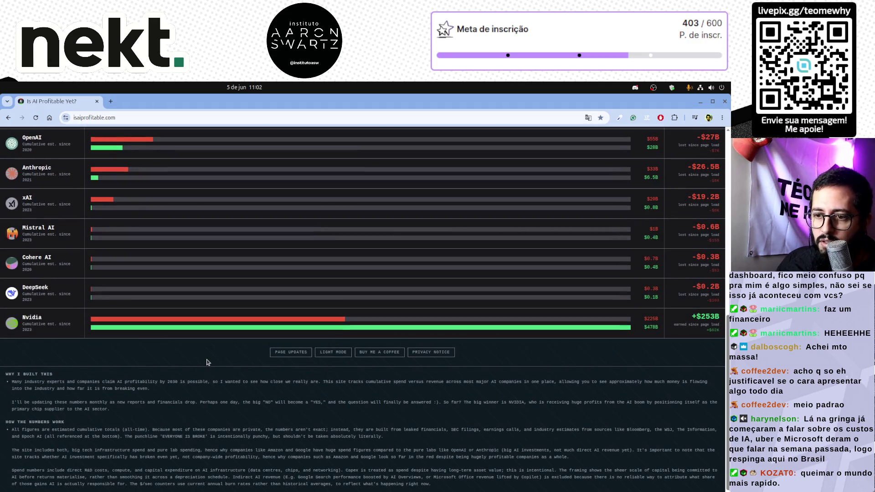
pyautogui.scroll(10, 208, 363)
pyautogui.scroll(2, 207, 362)
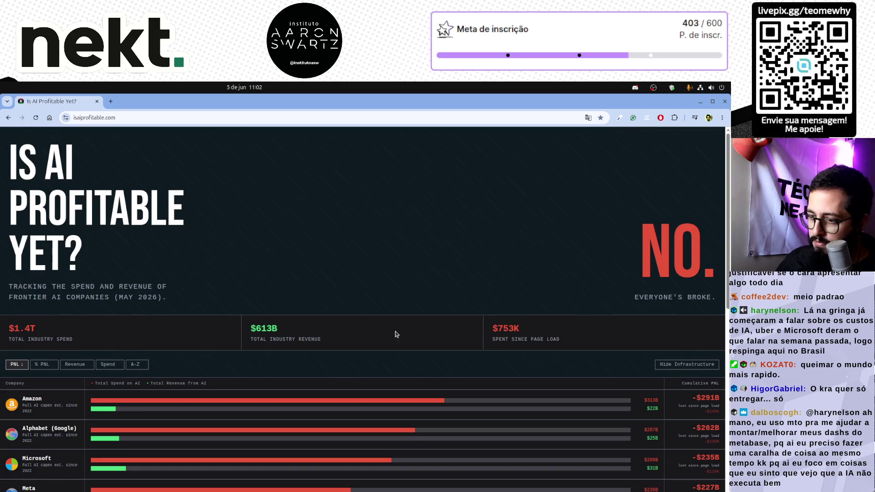
pyautogui.doubleClick(266, 329)
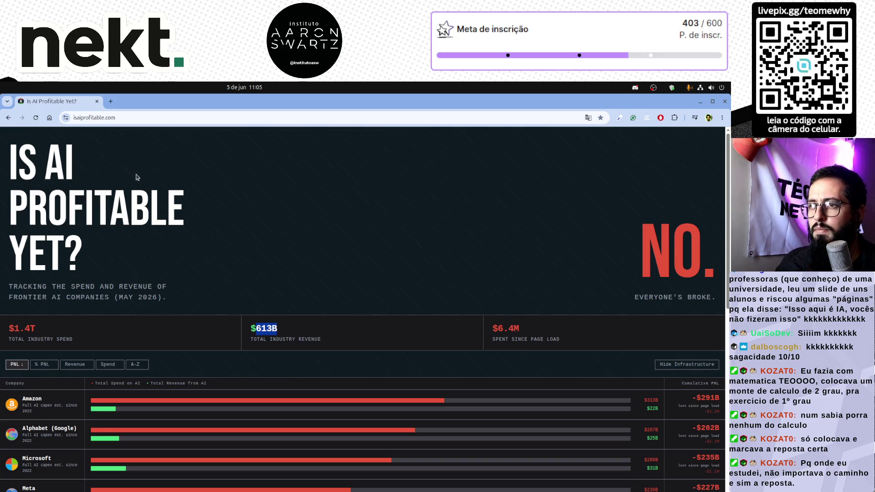
pyautogui.click(110, 102)
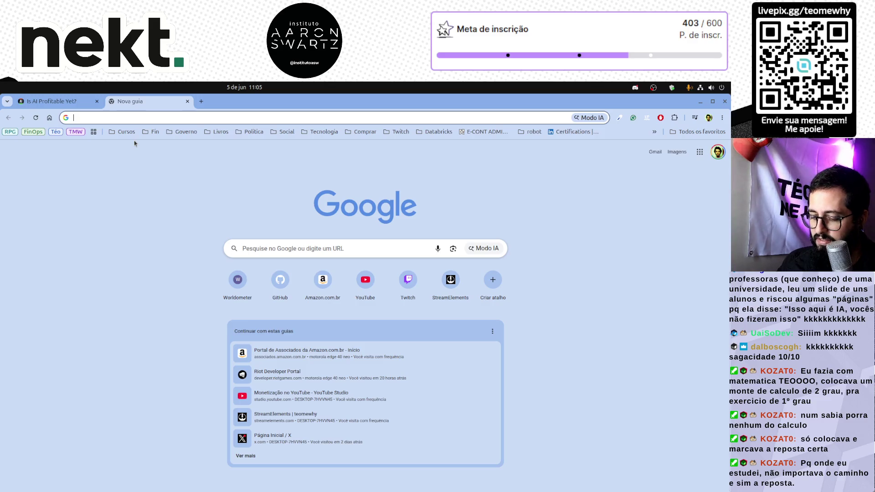
pyautogui.write('EUA torna ')
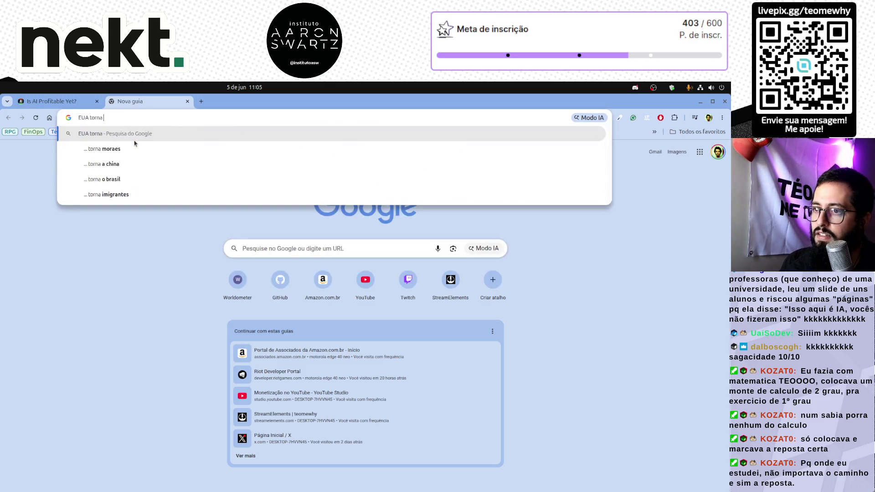
pyautogui.write('pcc e cv te')
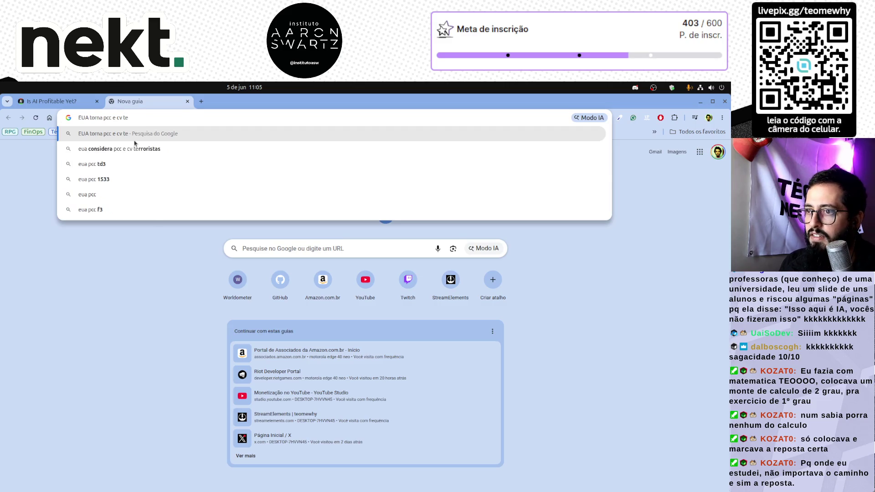
# Step: Search 'eua considera pcc e cv terroristas', expand the AI overview and highlight 5 de junho de 2026
pyautogui.click(135, 148)
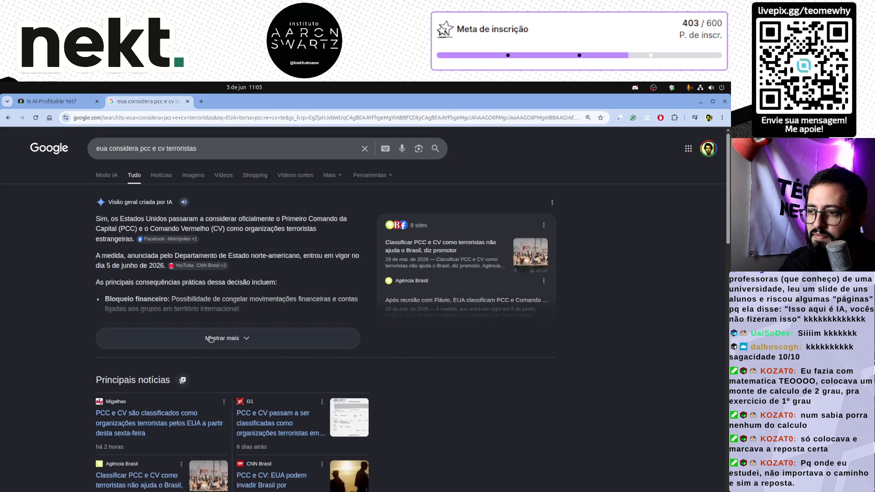
pyautogui.click(163, 338)
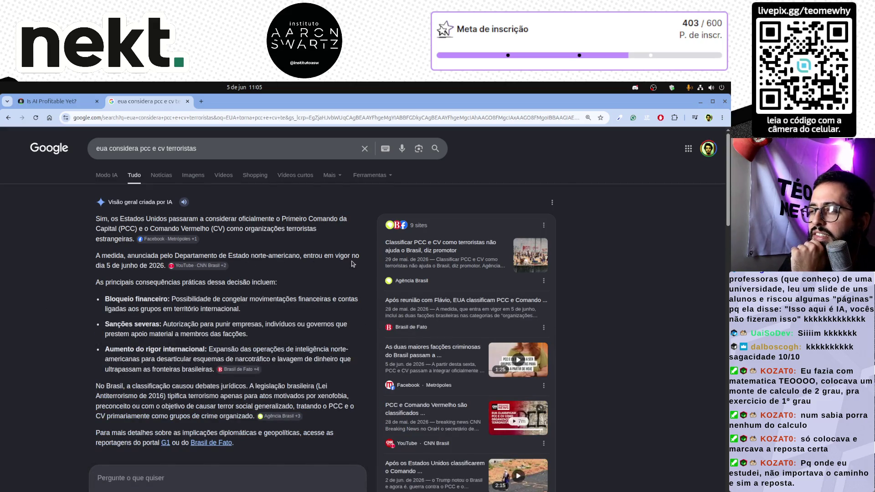
pyautogui.moveTo(101, 266); pyautogui.dragTo(165, 265)
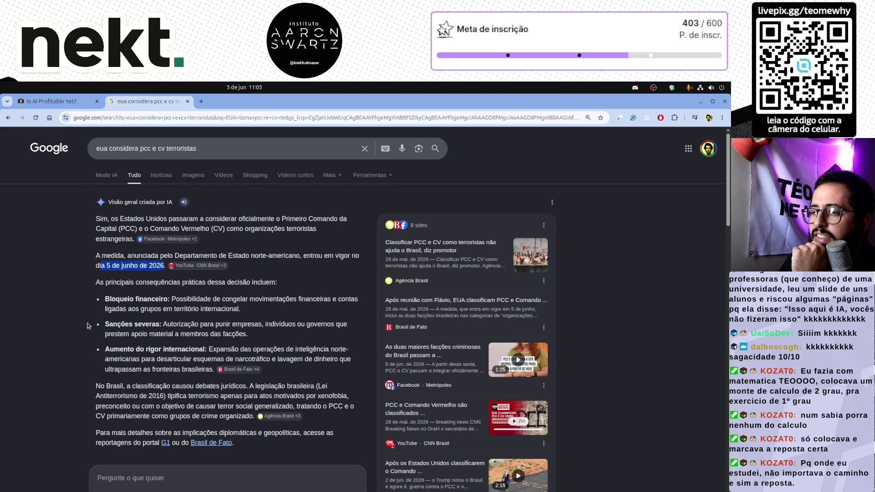
pyautogui.scroll(-1, 87, 326)
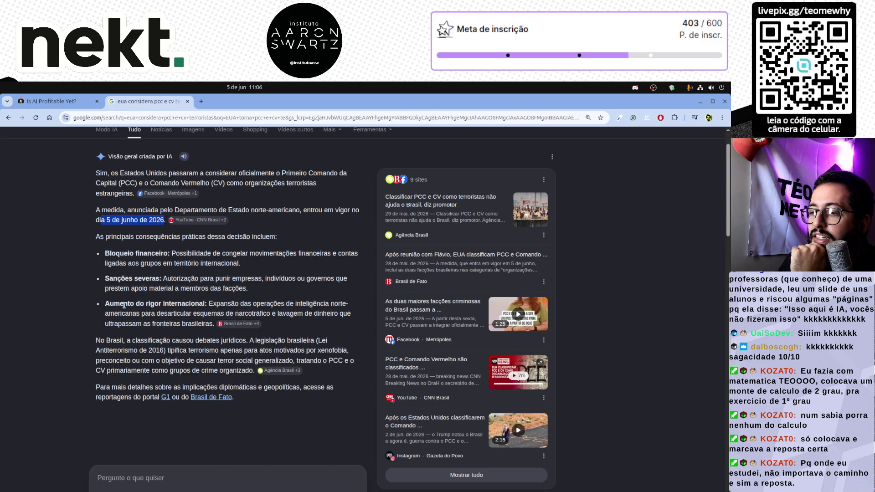
# Step: Highlight the AI overview sentence on expanded US intelligence operations, from 'Expansão' through 'brasileiras'
pyautogui.moveTo(124, 305)
pyautogui.mouseDown()
pyautogui.moveTo(341, 312)
pyautogui.moveTo(327, 329)
pyautogui.mouseUp()
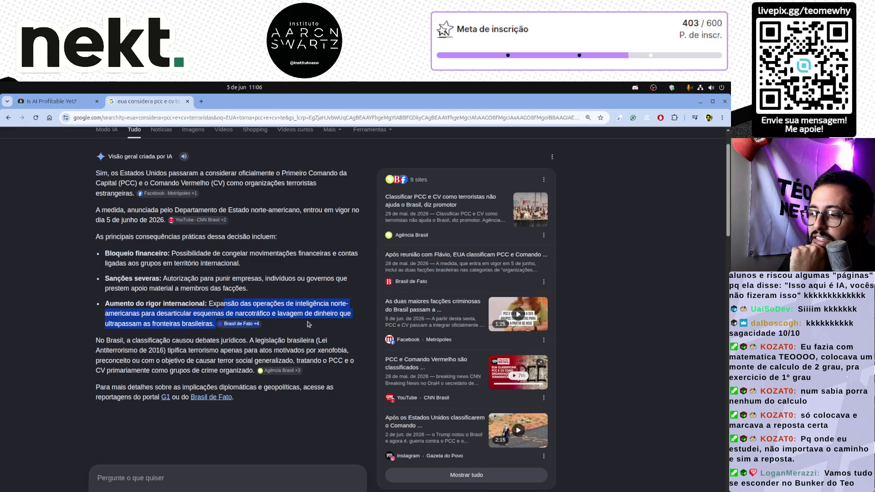
pyautogui.moveTo(209, 304); pyautogui.dragTo(213, 324)
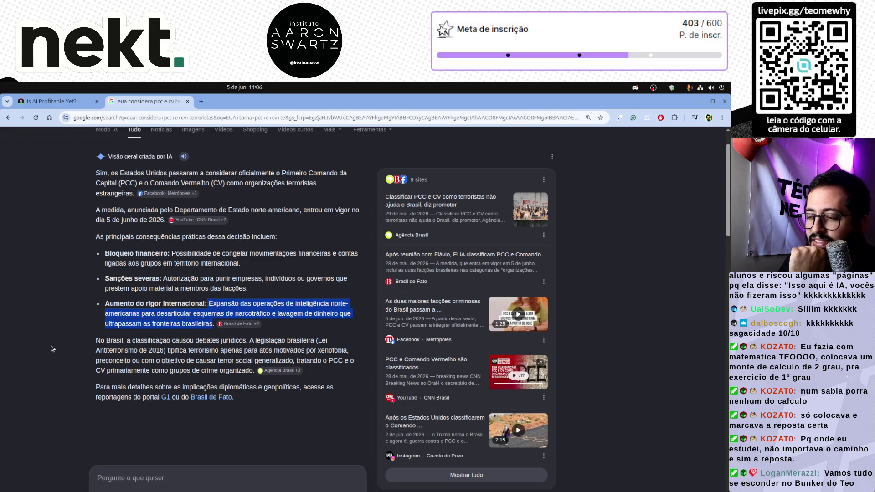
pyautogui.scroll(-2, 51, 348)
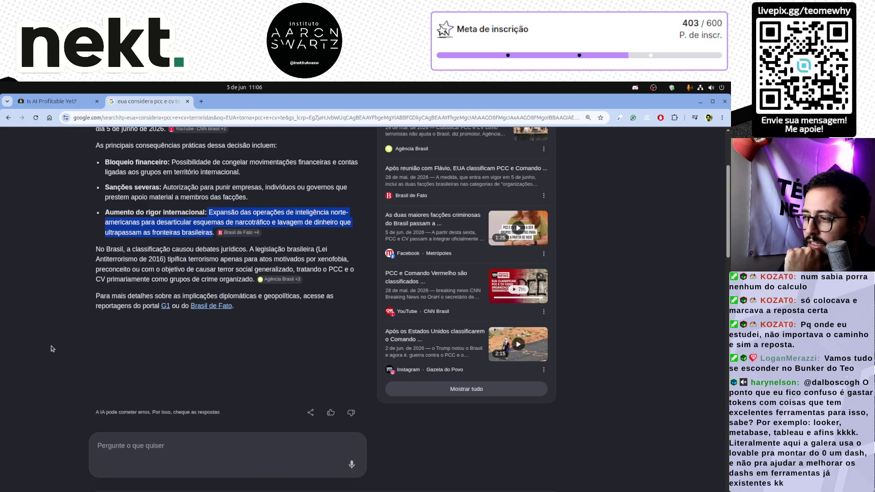
pyautogui.scroll(-2, 51, 348)
pyautogui.scroll(-2, 50, 349)
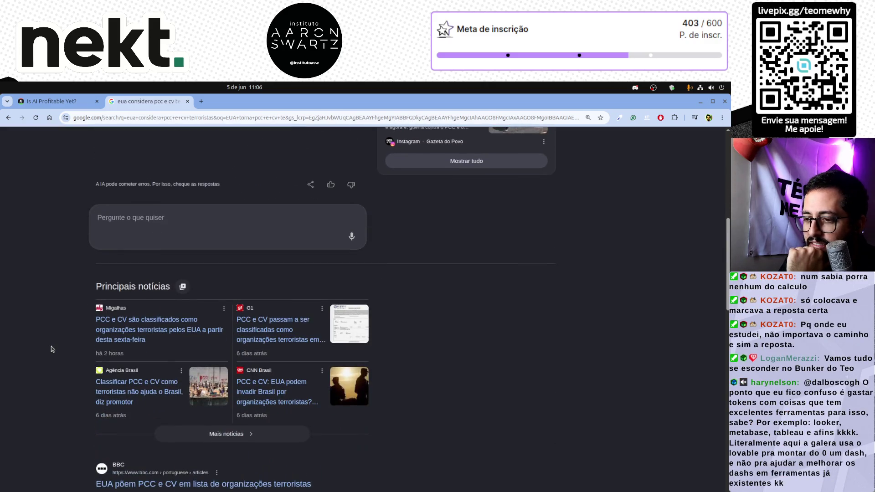
pyautogui.scroll(-1, 51, 349)
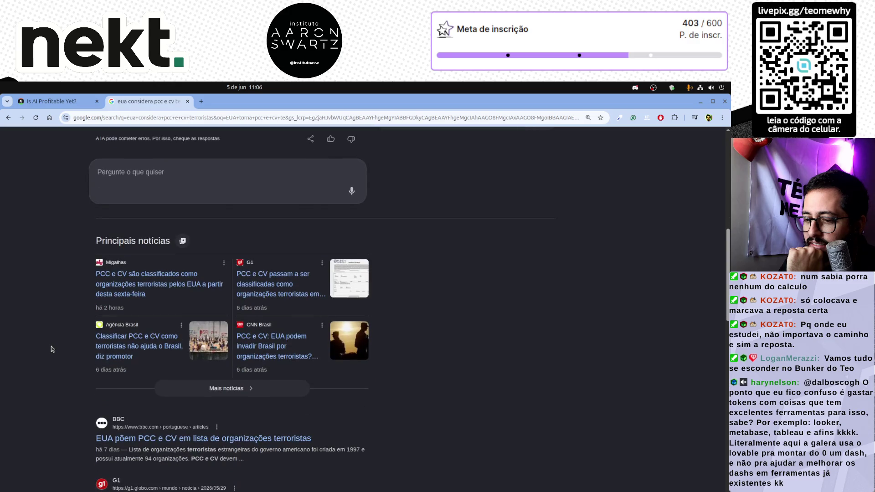
pyautogui.scroll(-1, 50, 348)
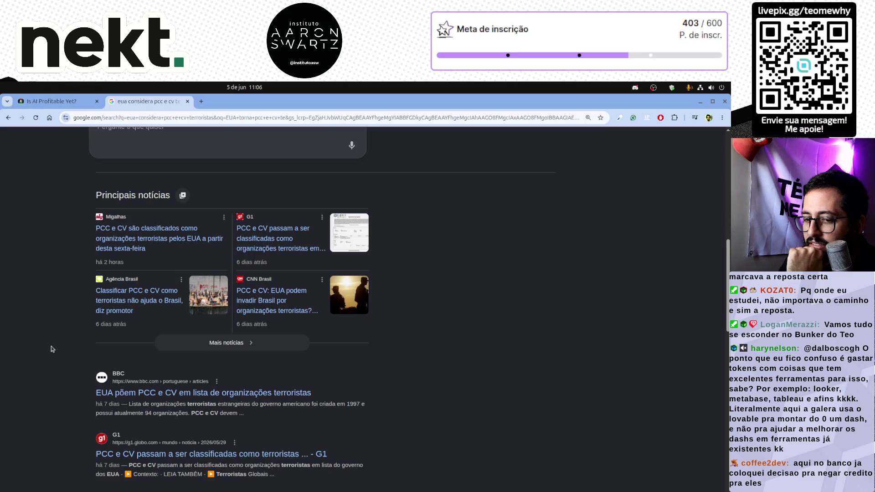
pyautogui.scroll(-3, 50, 349)
pyautogui.scroll(-1, 51, 349)
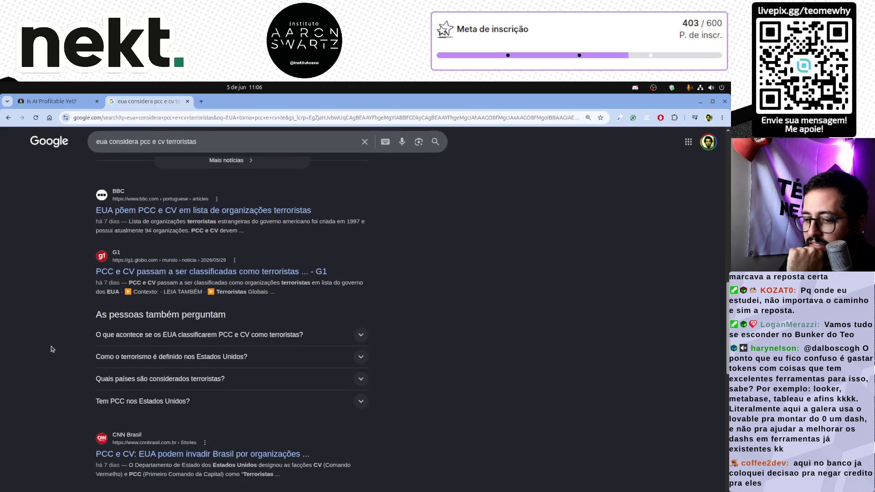
pyautogui.scroll(3, 51, 348)
pyautogui.scroll(4, 52, 349)
pyautogui.scroll(1, 51, 348)
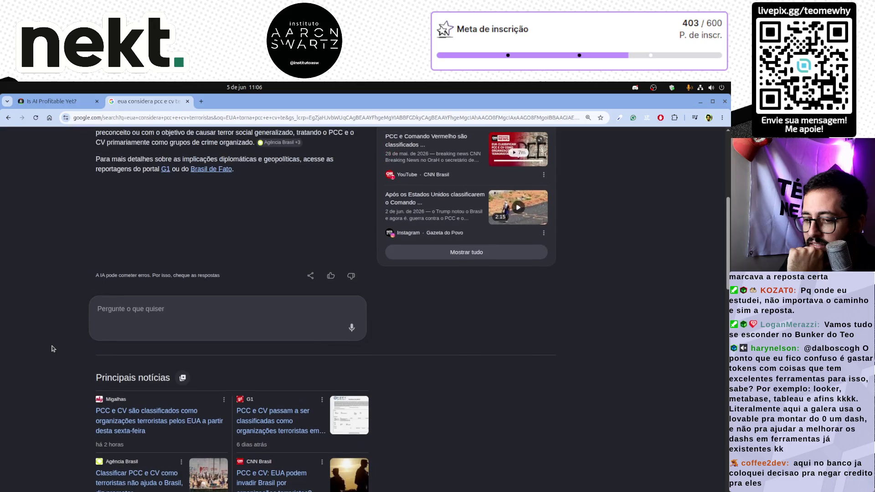
pyautogui.scroll(2, 52, 349)
pyautogui.scroll(1, 51, 349)
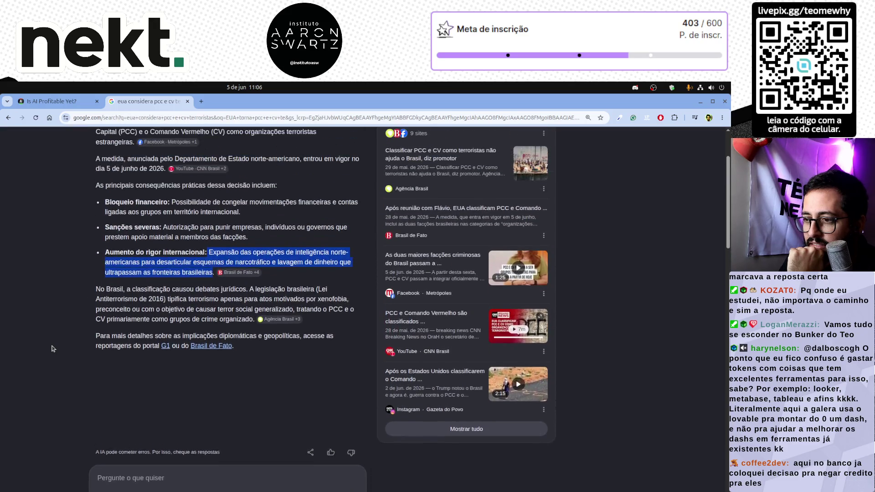
pyautogui.scroll(2, 52, 349)
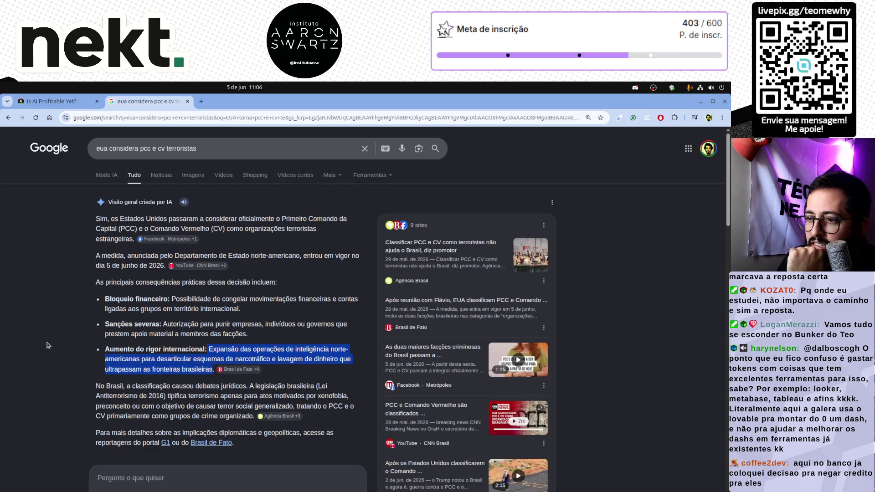
pyautogui.scroll(-1, 47, 346)
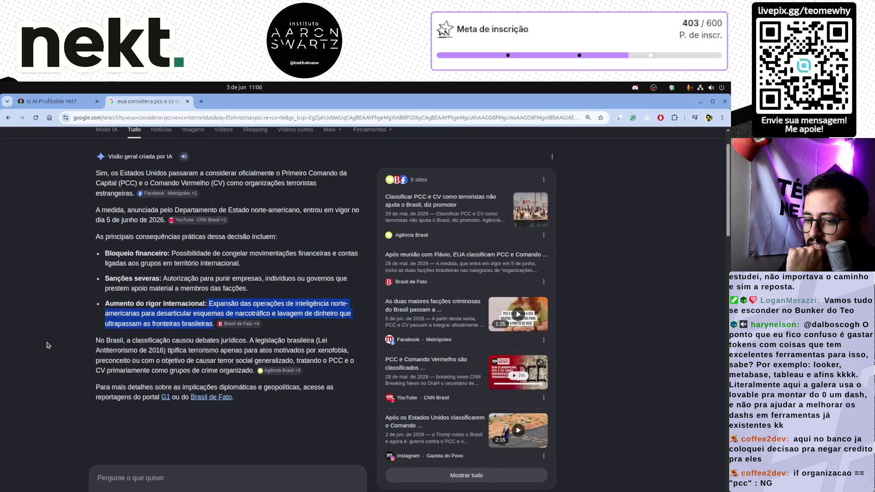